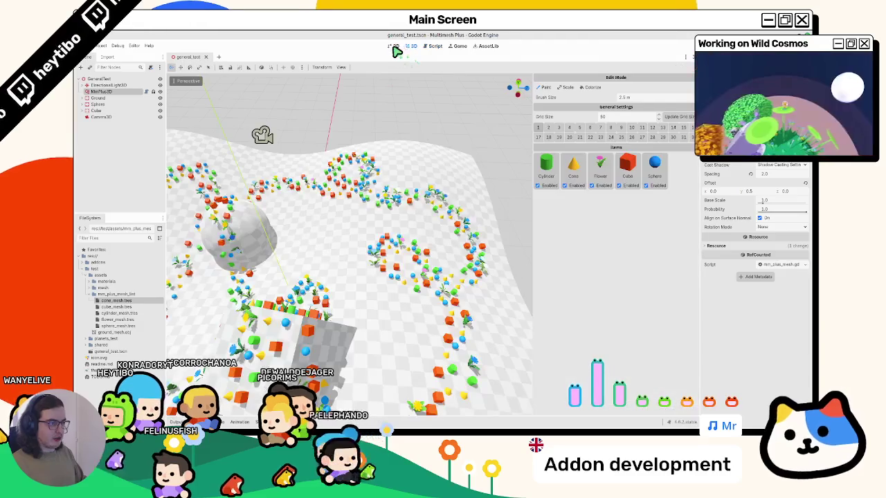
Step: Show the general_test scene's 3D view, then bring up readme.md in the script editor
{"action": "left_click", "coordinate": [412, 46]}
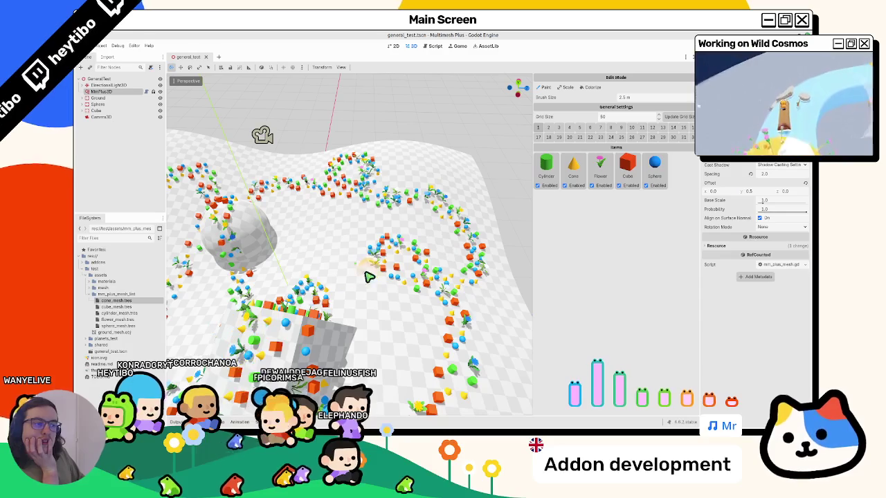
{"action": "left_click", "coordinate": [429, 47]}
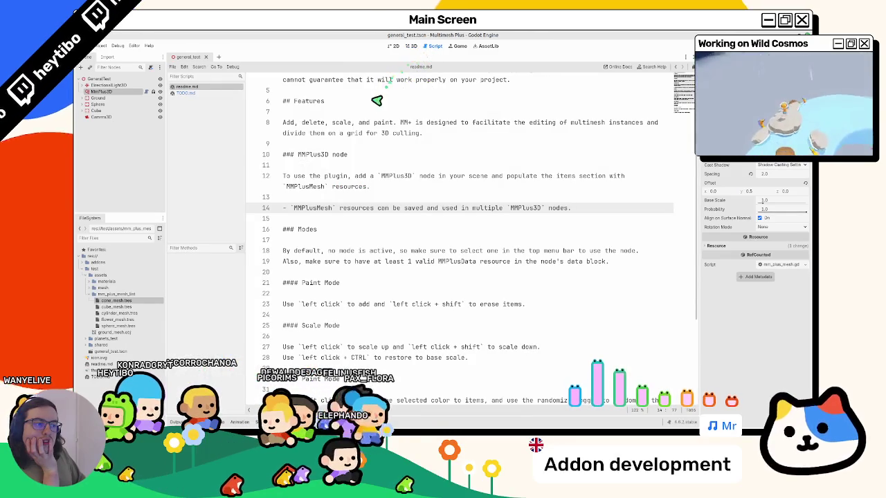
Step: Try inserting a new line at blank line 5 of readme.md, then remove it again
{"action": "scroll", "coordinate": [339, 169], "scroll_direction": "up", "scroll_amount": 2}
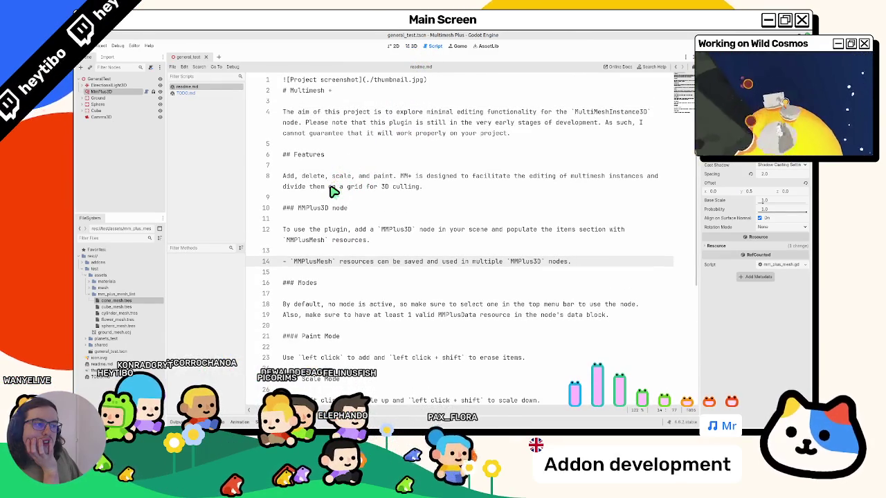
{"action": "scroll", "coordinate": [332, 191], "scroll_direction": "down", "scroll_amount": 5}
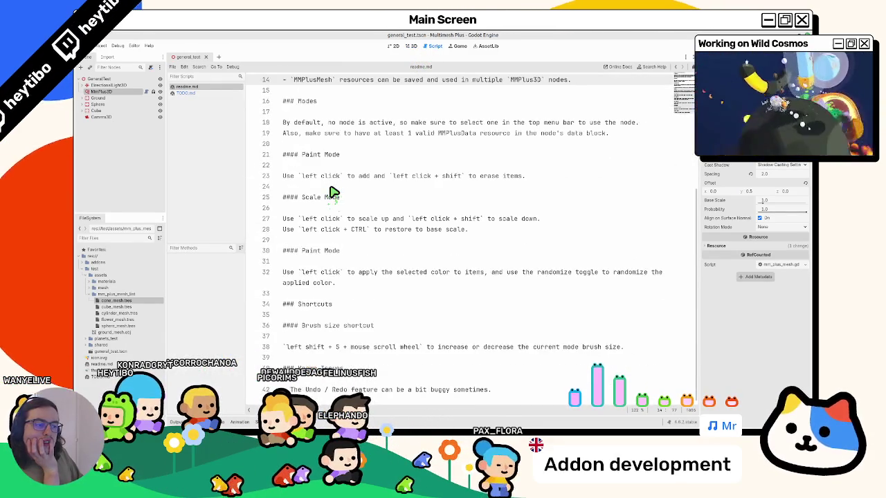
{"action": "scroll", "coordinate": [332, 191], "scroll_direction": "up", "scroll_amount": 5}
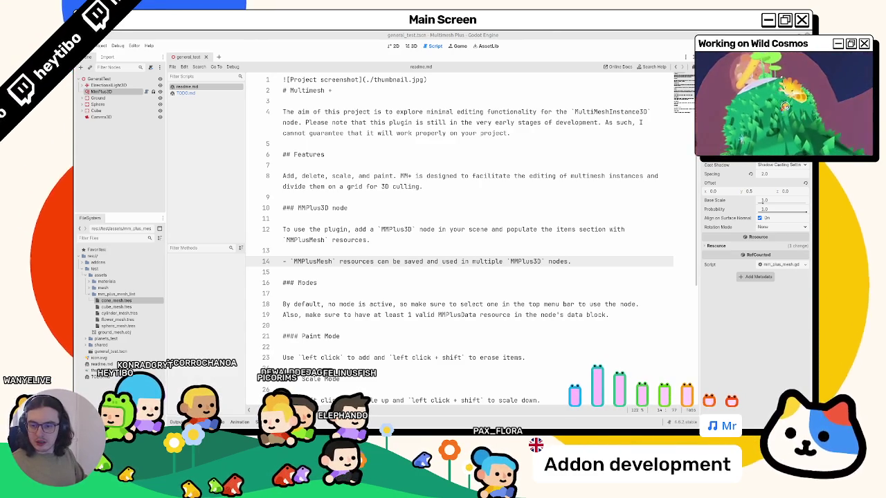
{"action": "left_click", "coordinate": [345, 146]}
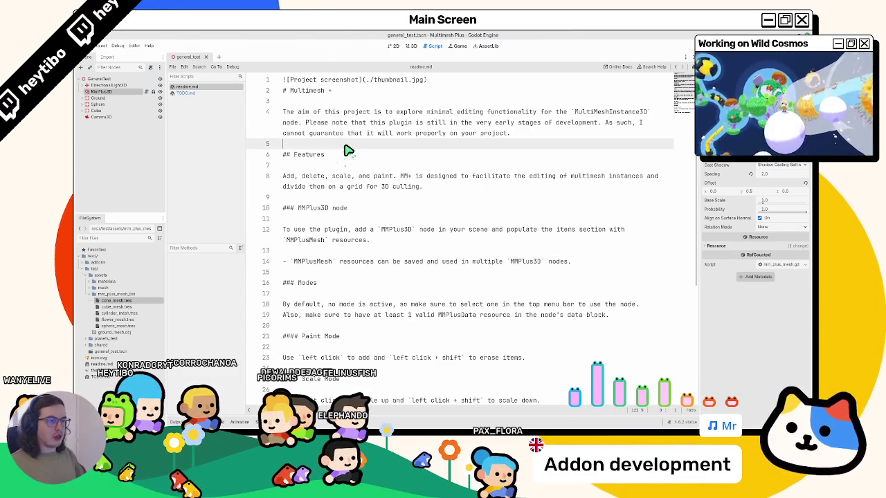
{"action": "key", "text": "Return"}
{"action": "type", "text": "#"}
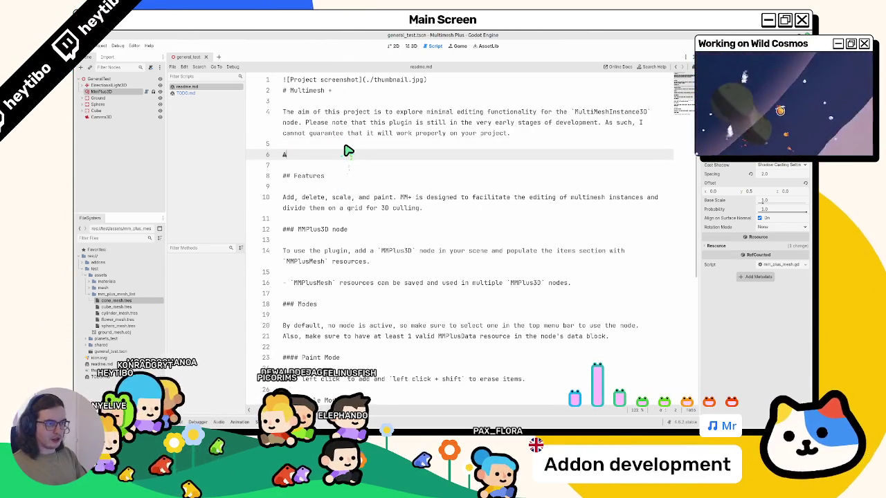
{"action": "key", "text": "BackSpace"}
{"action": "key", "text": "BackSpace"}
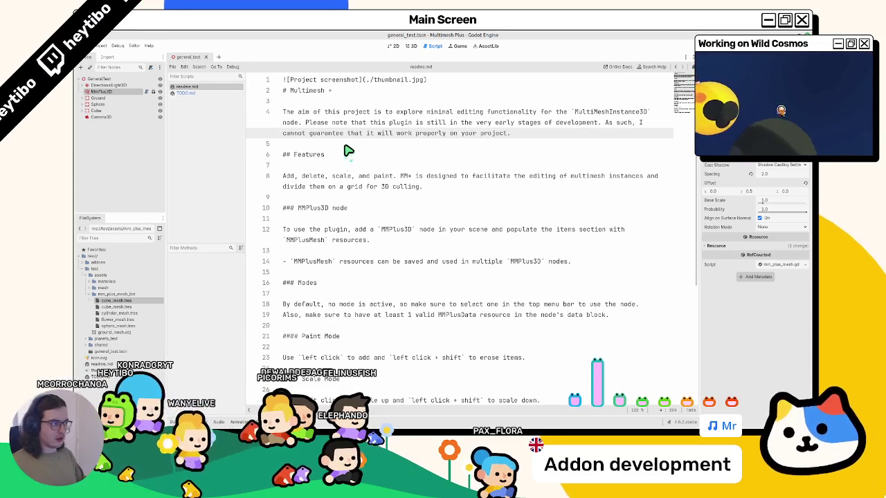
{"action": "key", "text": "Down"}
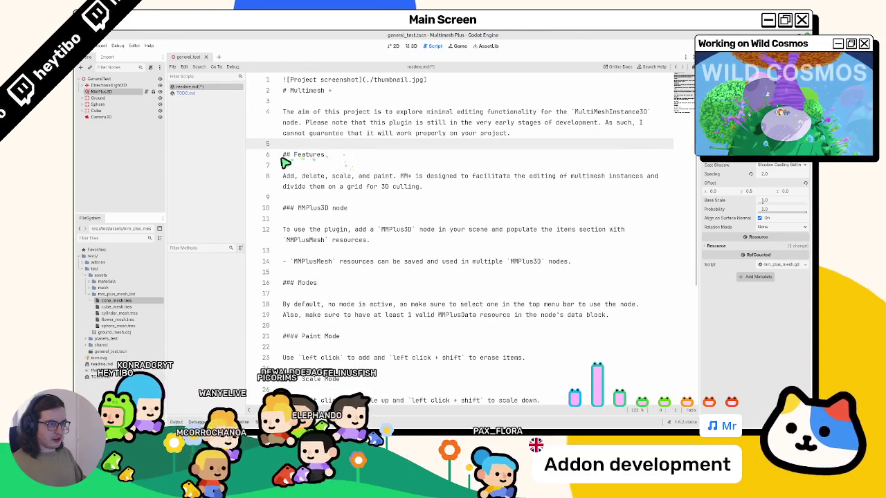
Step: Add blank lines at line 15, below the MMPlusMesh resources bullet
{"action": "scroll", "coordinate": [279, 163], "scroll_direction": "down", "scroll_amount": 4}
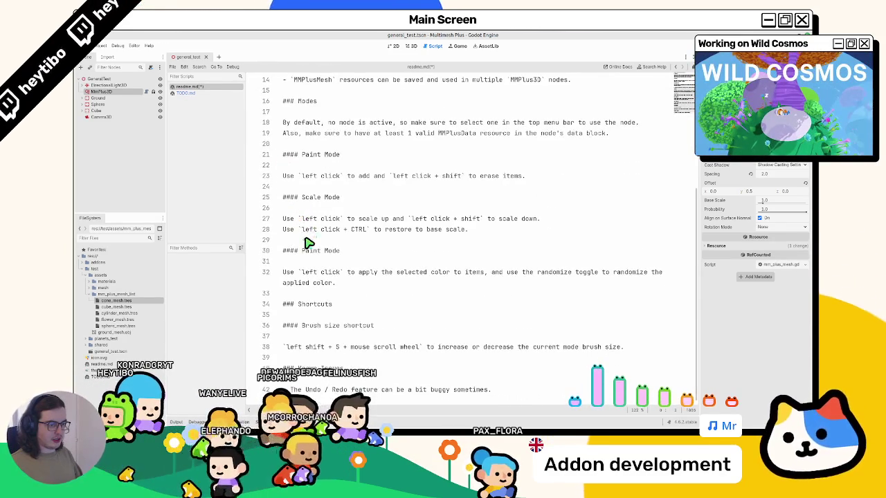
{"action": "scroll", "coordinate": [304, 221], "scroll_direction": "up", "scroll_amount": 4}
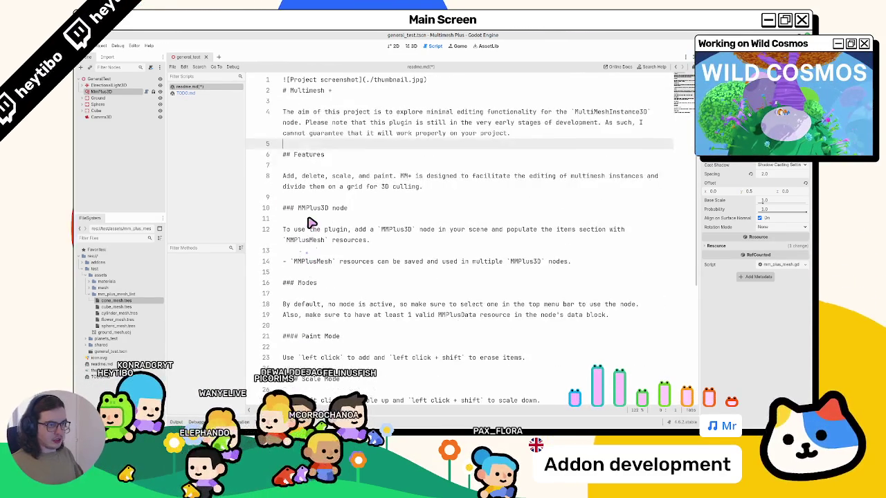
{"action": "left_click", "coordinate": [290, 274]}
{"action": "scroll", "coordinate": [293, 275], "scroll_direction": "down", "scroll_amount": 4}
{"action": "scroll", "coordinate": [318, 332], "scroll_direction": "up", "scroll_amount": 4}
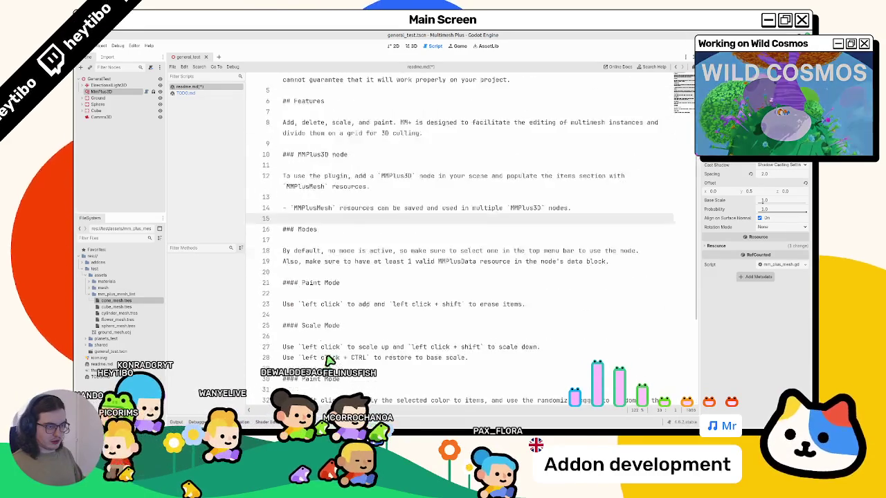
{"action": "scroll", "coordinate": [329, 360], "scroll_direction": "down", "scroll_amount": 2}
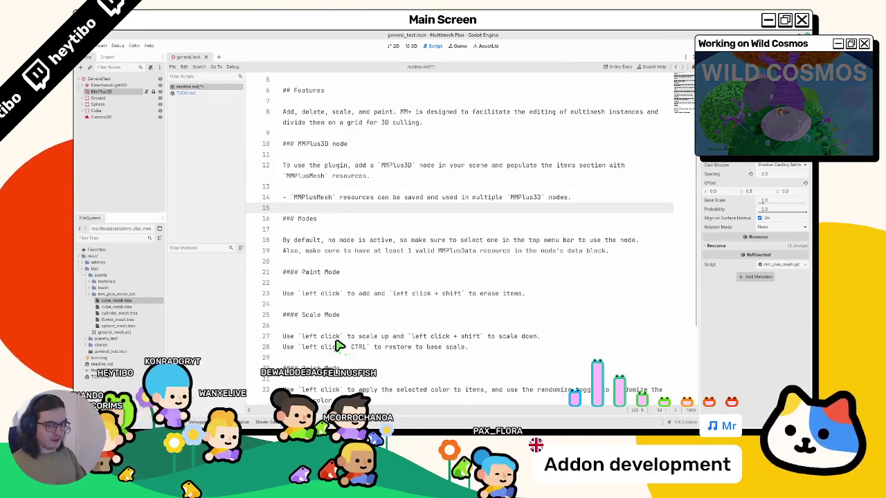
{"action": "key", "text": "Return"}
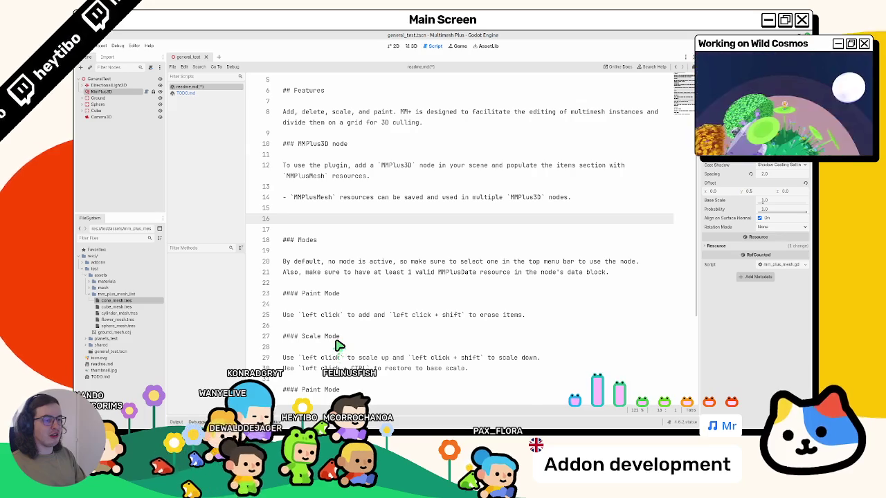
Step: Below the MMPlusMesh resources bullet, start a new warning line reading 'MMPlus automatically'
{"action": "key", "text": "BackSpace"}
{"action": "key", "text": "BackSpace"}
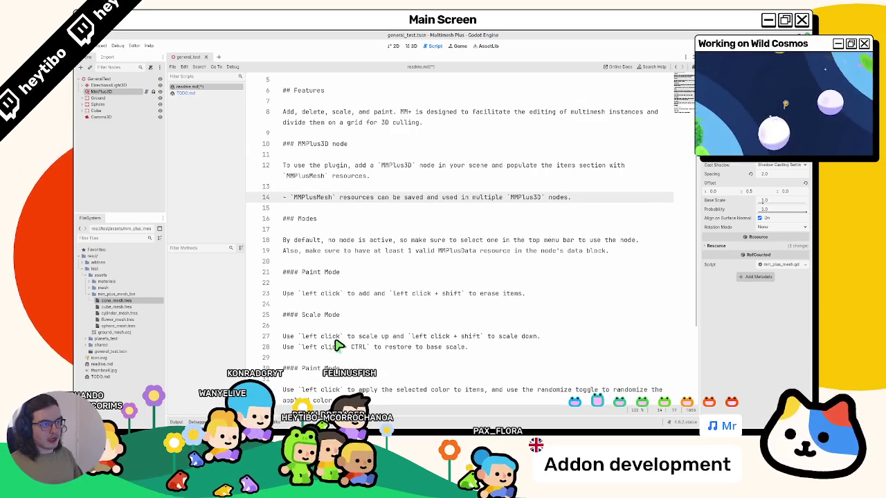
{"action": "left_click", "coordinate": [363, 146]}
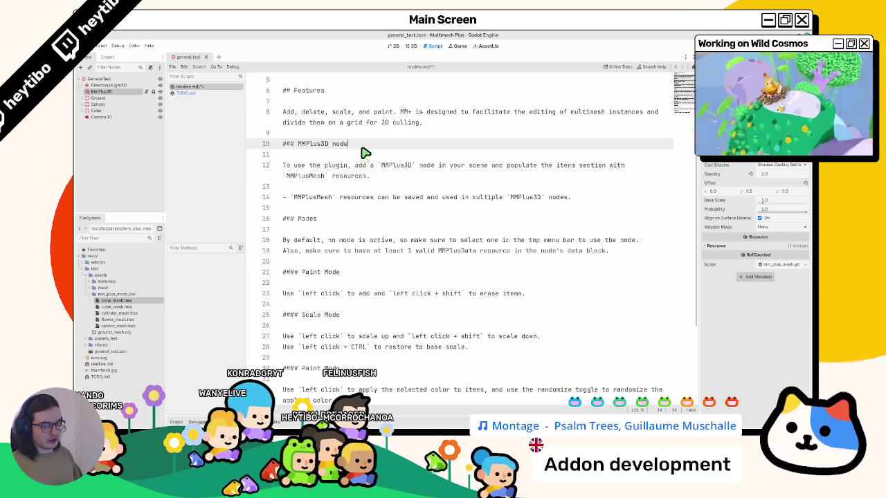
{"action": "left_click_drag", "start_coordinate": [387, 186], "coordinate": [583, 198]}
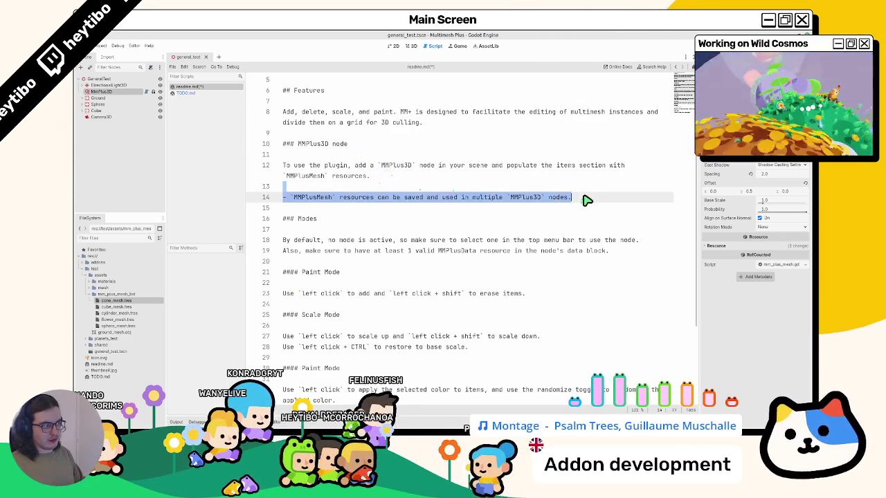
{"action": "left_click", "coordinate": [583, 199]}
{"action": "key", "text": "Return"}
{"action": "key", "text": "Return"}
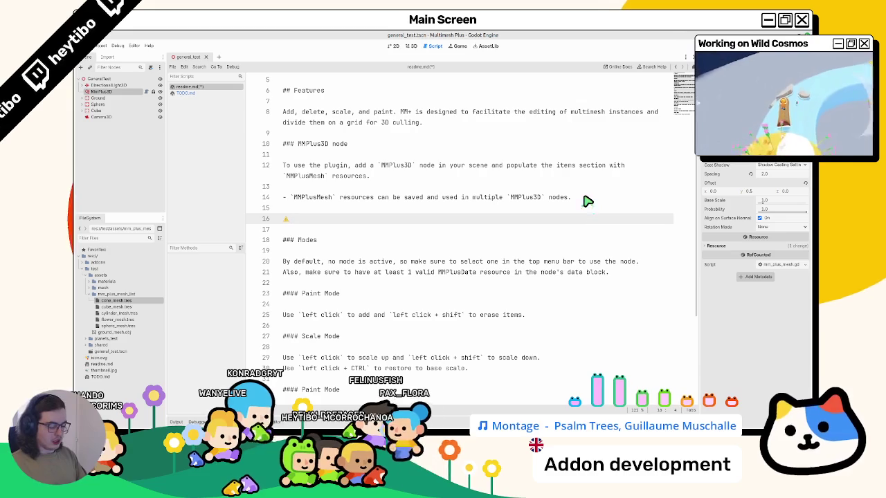
{"action": "type", "text": "MMPlus sav"}
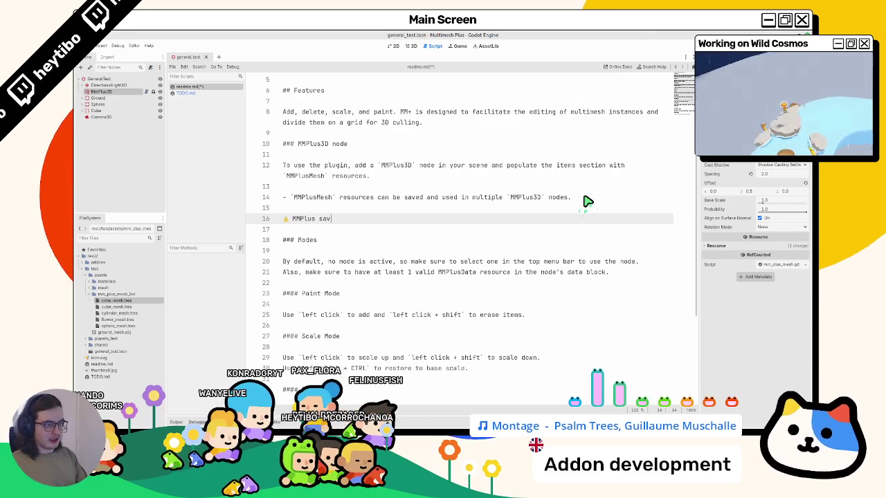
{"action": "key", "text": "BackSpace"}
{"action": "key", "text": "BackSpace"}
{"action": "key", "text": "BackSpace"}
{"action": "type", "text": "automati"}
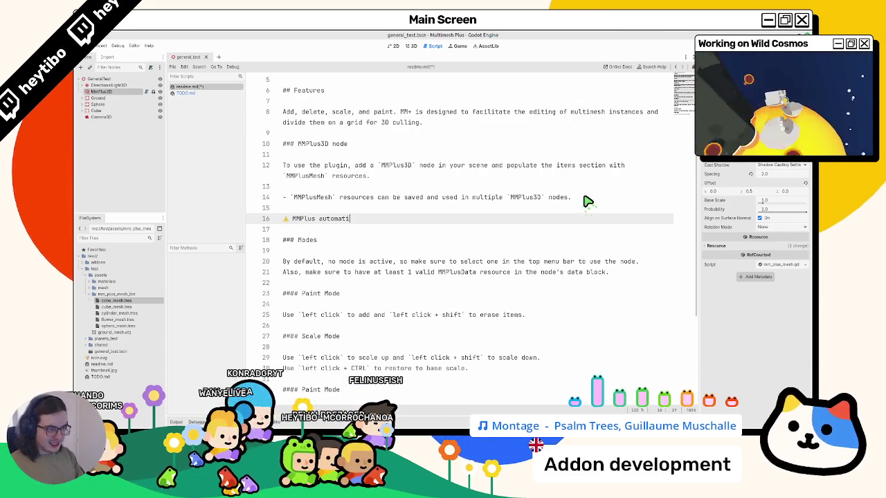
{"action": "type", "text": "cally"}
{"action": "key", "text": "ctrl+shift+Left"}
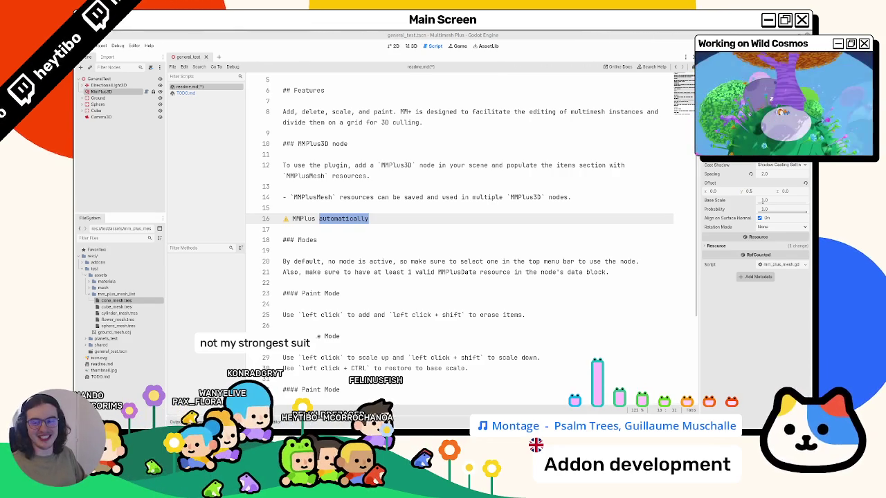
Step: Rewrite line 16 to say MM+ saves all data in a hidden folder inside your project's root
{"action": "left_click", "coordinate": [413, 219]}
{"action": "left_click_drag", "start_coordinate": [292, 219], "coordinate": [315, 219]}
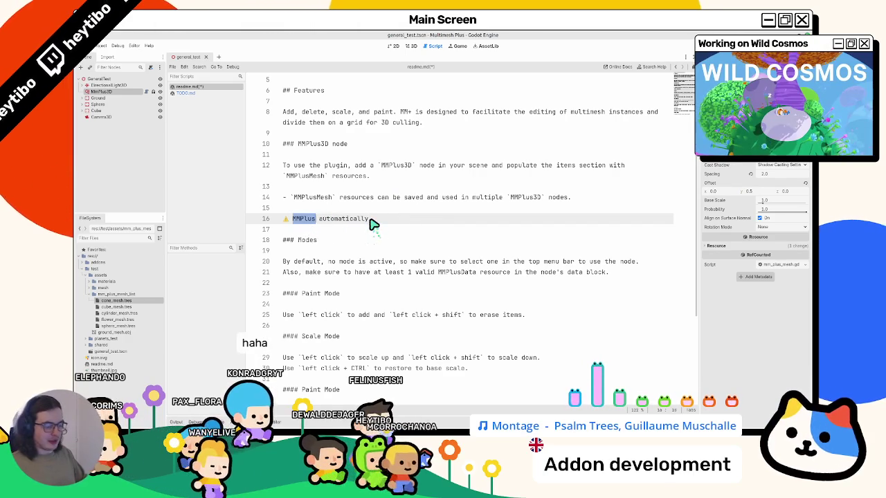
{"action": "key", "text": "BackSpace"}
{"action": "type", "text": "MM"}
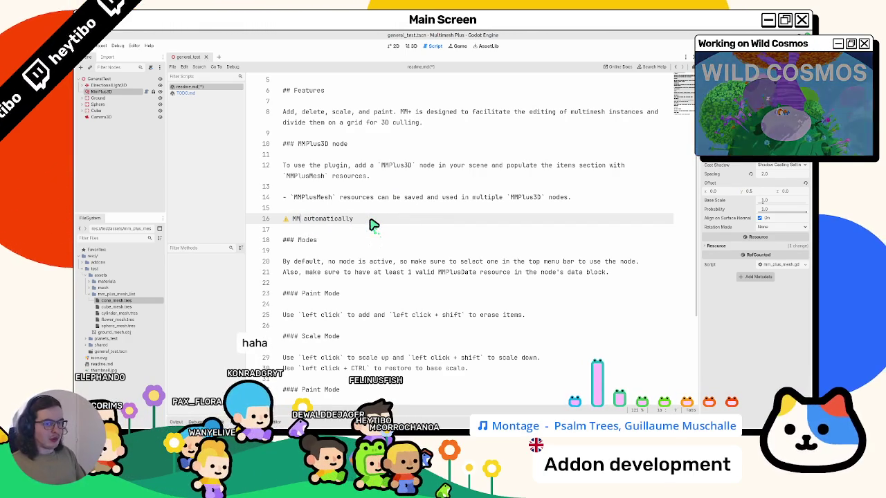
{"action": "type", "text": "+"}
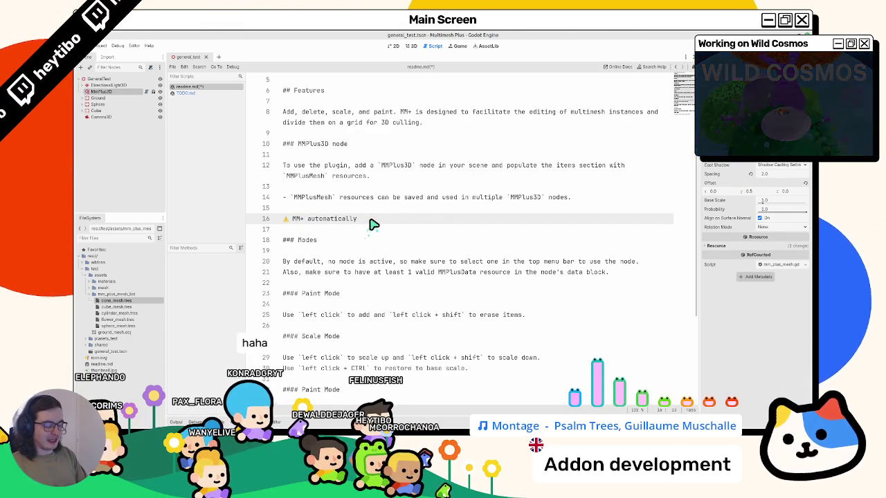
{"action": "type", "text": " saves all"}
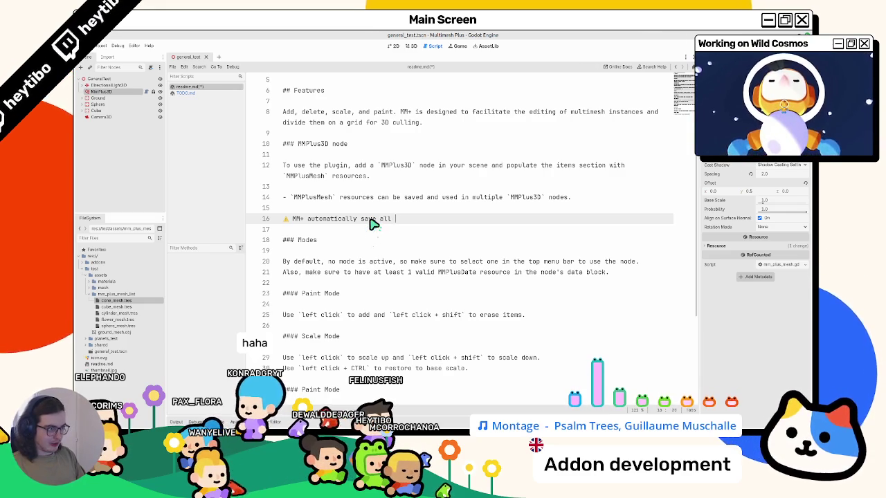
{"action": "type", "text": " the "}
{"action": "type", "text": "`"}
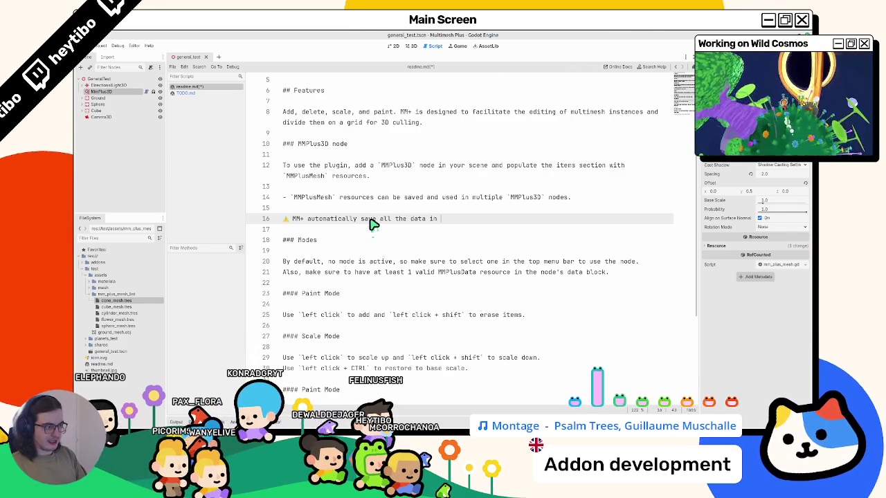
{"action": "type", "text": "n hidden folder"}
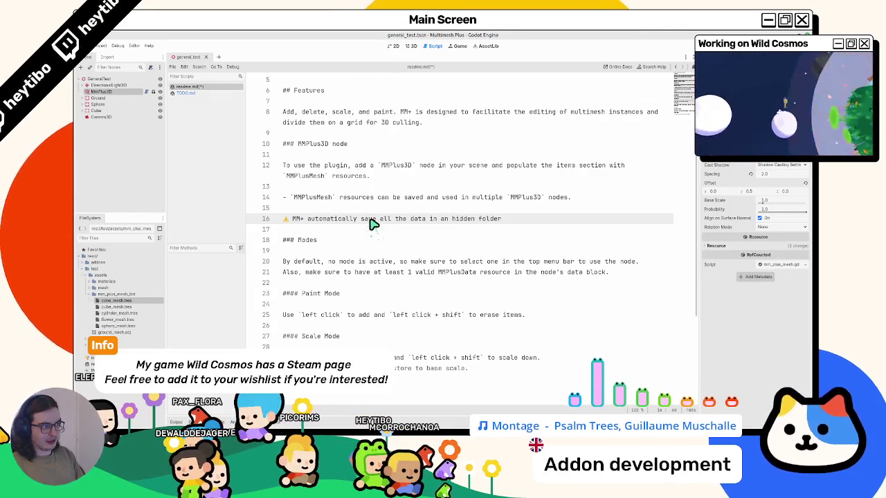
{"action": "type", "text": " insd"}
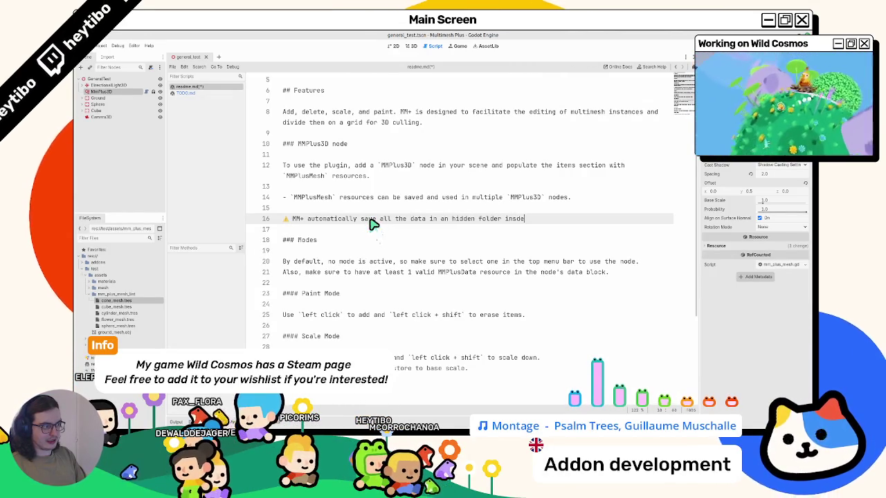
{"action": "key", "text": "BackSpace"}
{"action": "type", "text": "ide your projec"}
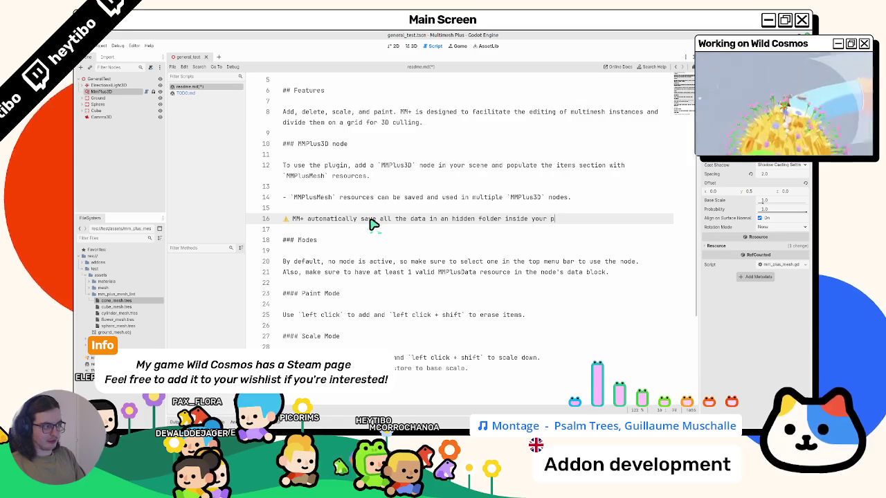
{"action": "type", "text": "t's root."}
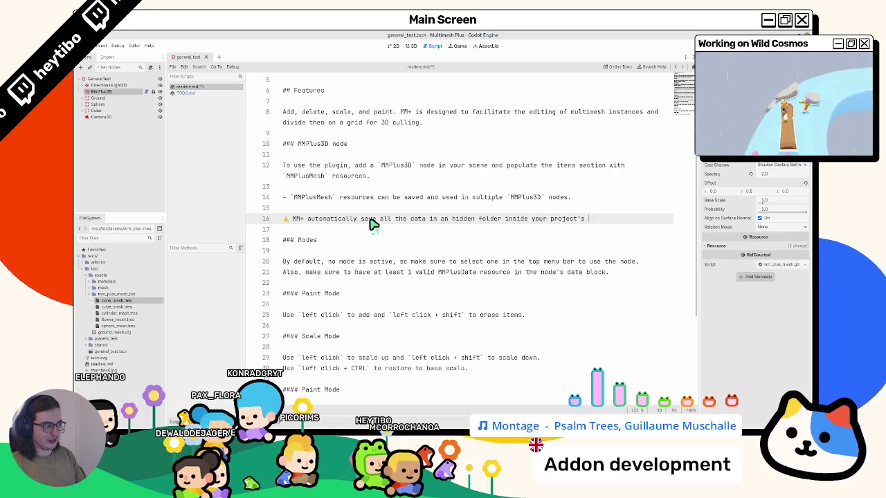
{"action": "key", "text": "BackSpace"}
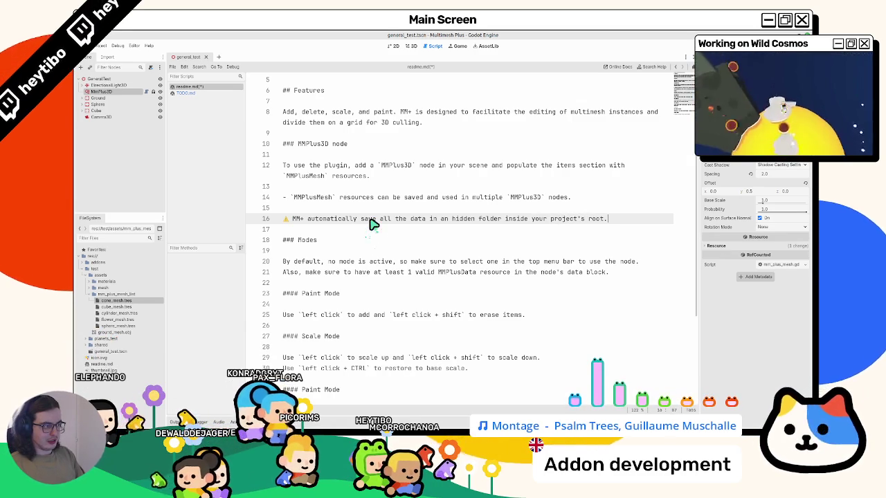
Step: Insert "named `.mmplus_save_dir`" after 'hidden folder', copying the name from the file manager
{"action": "key", "text": "Left"}
{"action": "key", "text": "Left"}
{"action": "key", "text": "Left"}
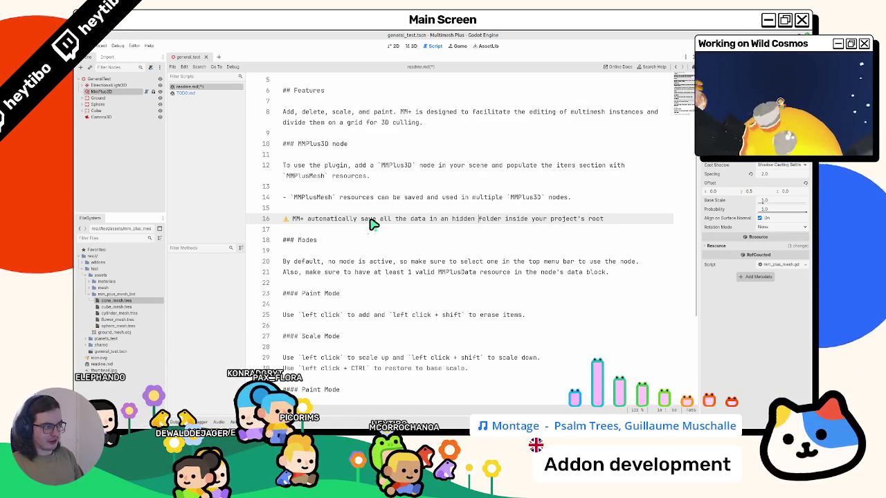
{"action": "type", "text": "named \"."}
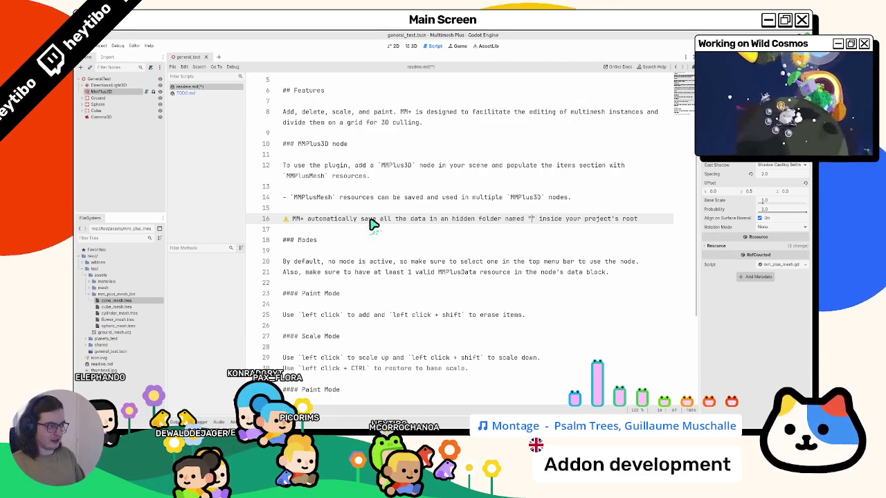
{"action": "key", "text": "BackSpace"}
{"action": "key", "text": "BackSpace"}
{"action": "type", "text": "`"}
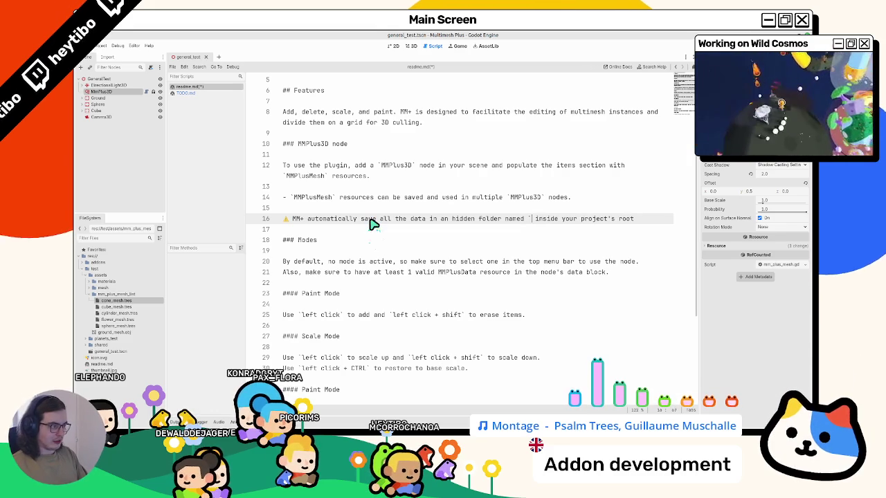
{"action": "type", "text": "`"}
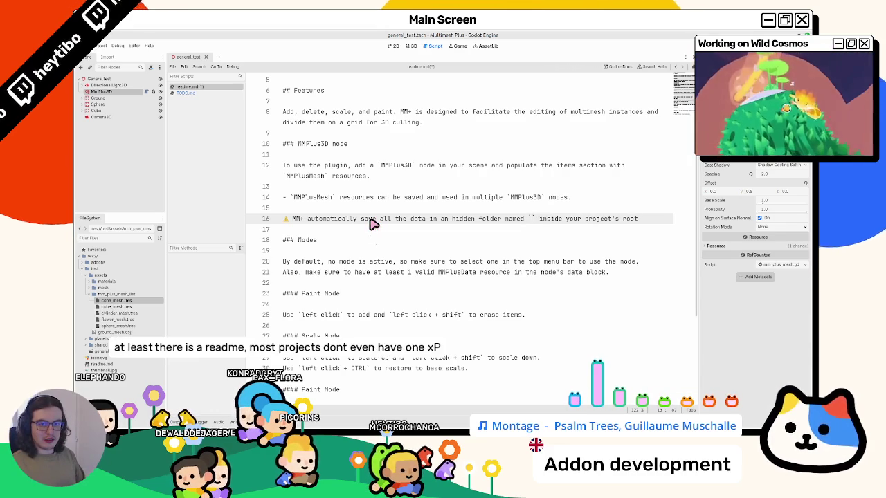
{"action": "type", "text": "."}
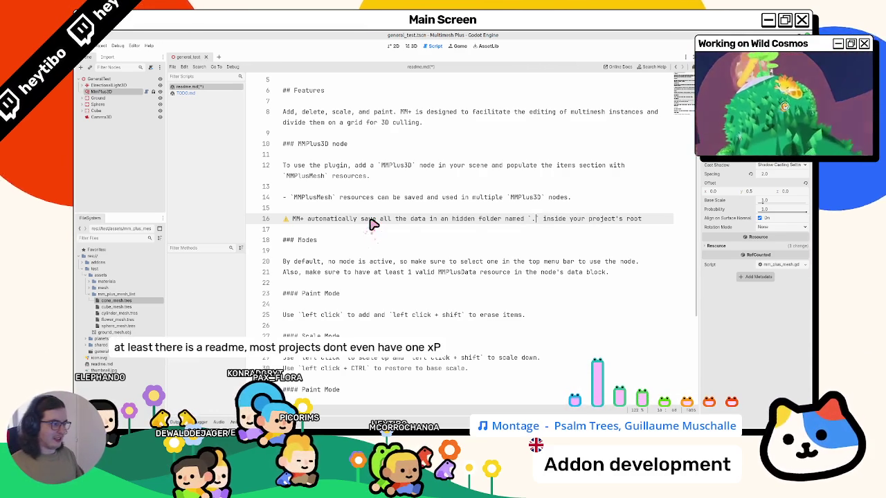
{"action": "key", "text": "super+e"}
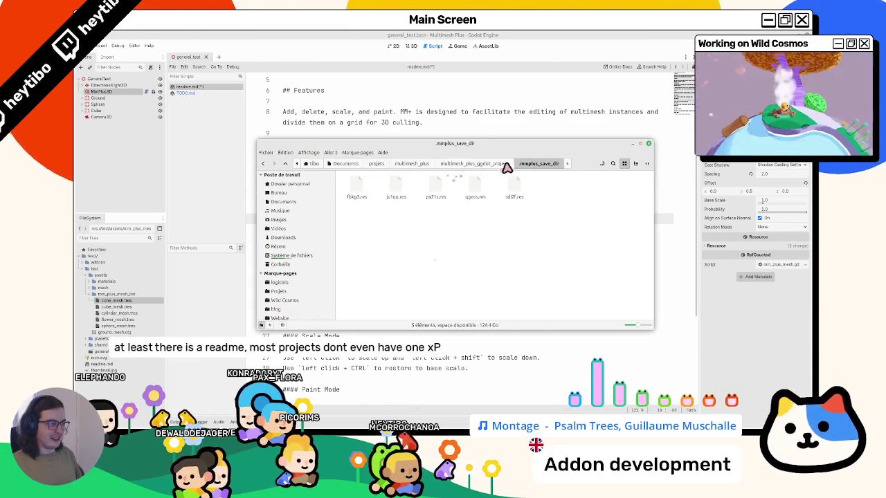
{"action": "key", "text": "ctrl+h"}
{"action": "key", "text": "F2"}
{"action": "key", "text": "ctrl+c"}
{"action": "key", "text": "ctrl+w"}
{"action": "key", "text": "ctrl+v"}
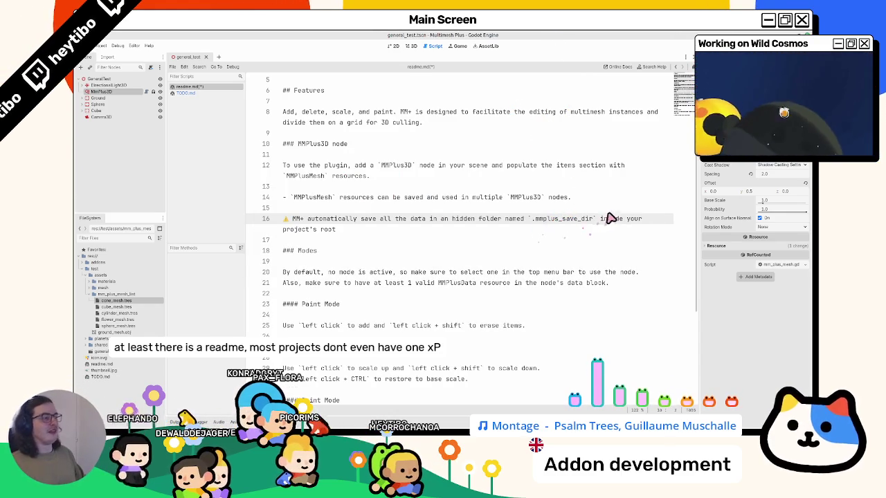
Step: Replace 'DO NOT' with 'This folder should be tracked by GIT and shouldn't be manually mangeled with.'
{"action": "left_click", "coordinate": [613, 232]}
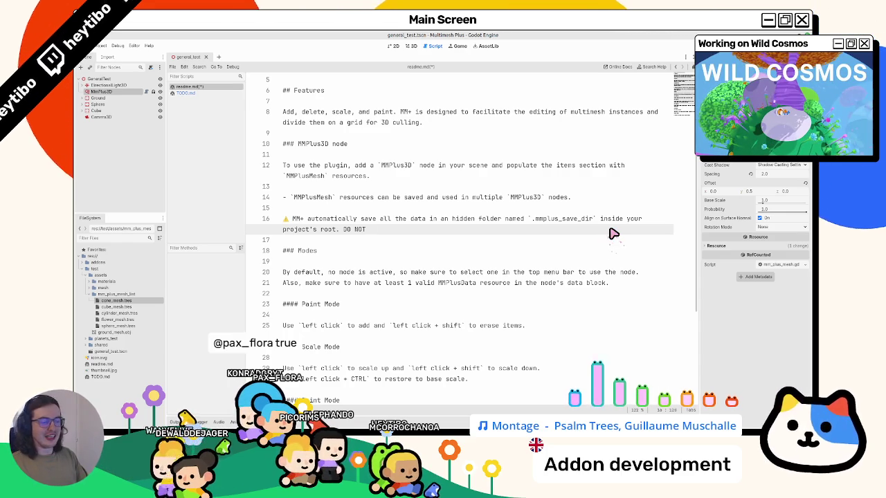
{"action": "key", "text": "BackSpace"}
{"action": "key", "text": "BackSpace"}
{"action": "key", "text": "BackSpace"}
{"action": "type", "text": "This "}
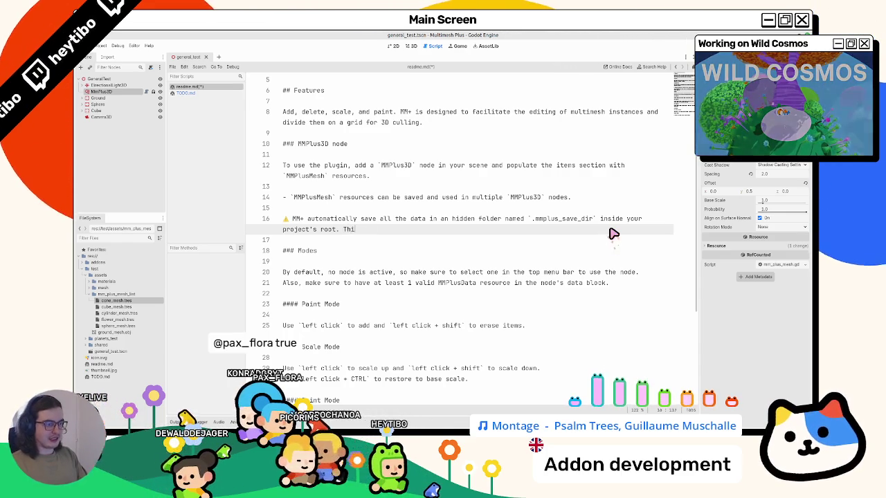
{"action": "type", "text": "folder sho"}
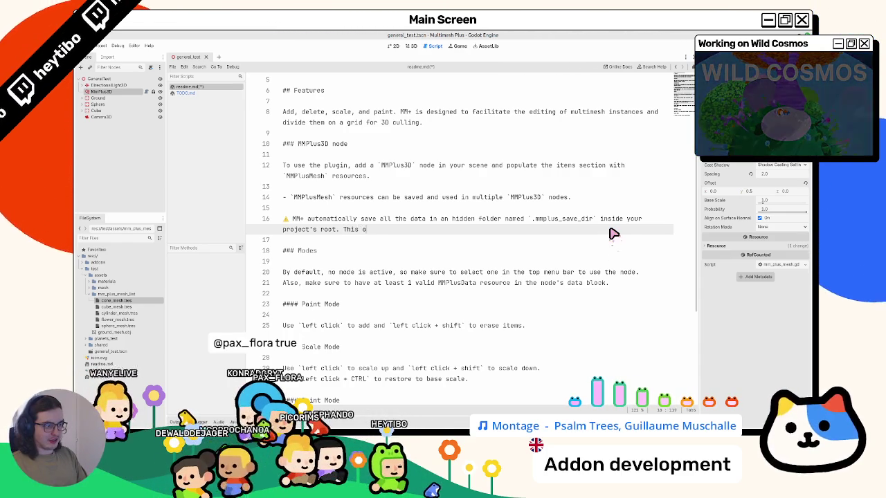
{"action": "type", "text": "uld be tracked b"}
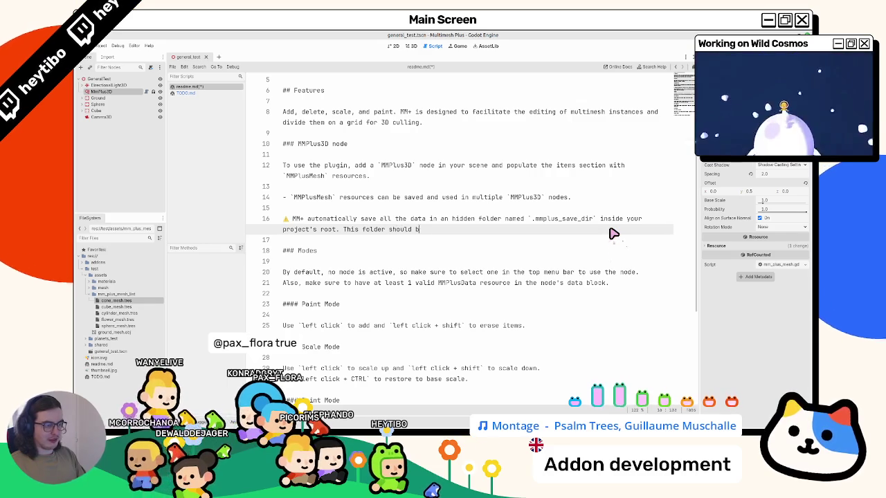
{"action": "type", "text": "y GI"}
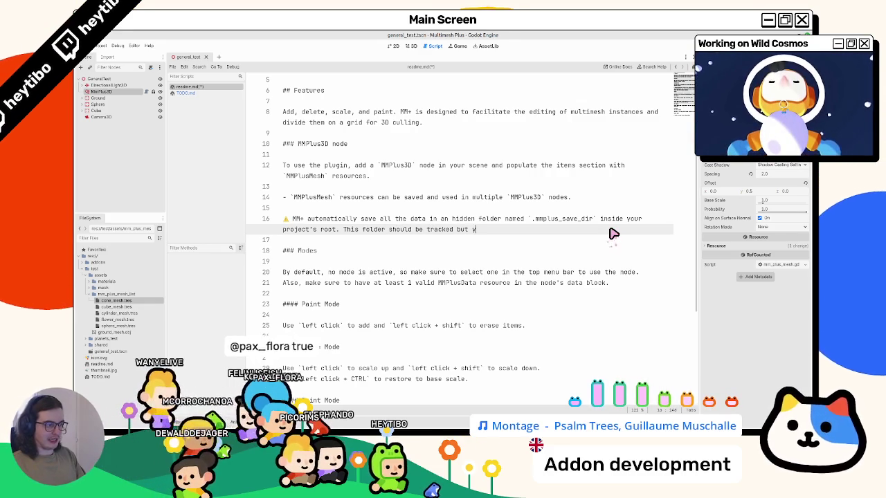
{"action": "type", "text": "T and shouldn"}
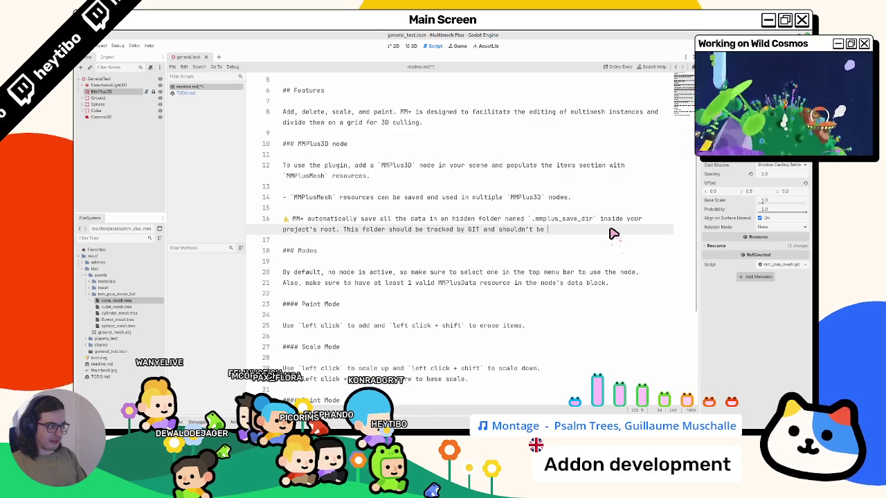
{"action": "type", "text": "ngeled with."}
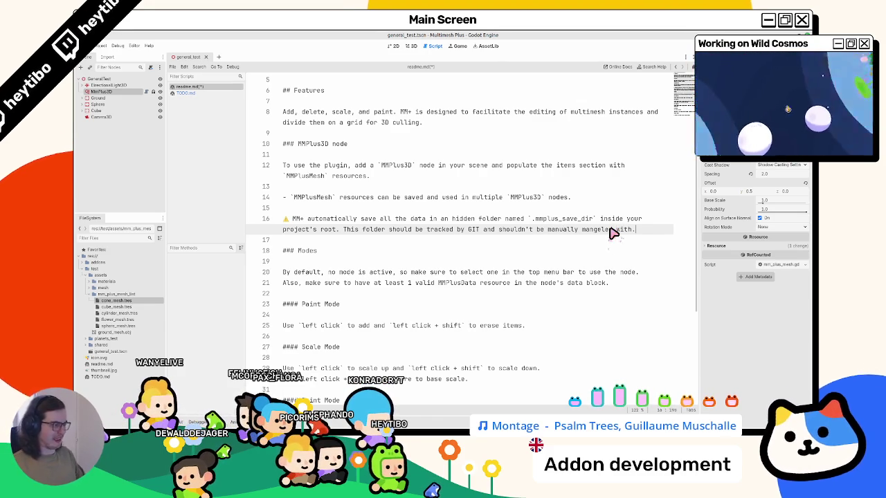
{"action": "left_click_drag", "start_coordinate": [635, 229], "coordinate": [288, 229]}
{"action": "triple_click", "coordinate": [288, 229]}
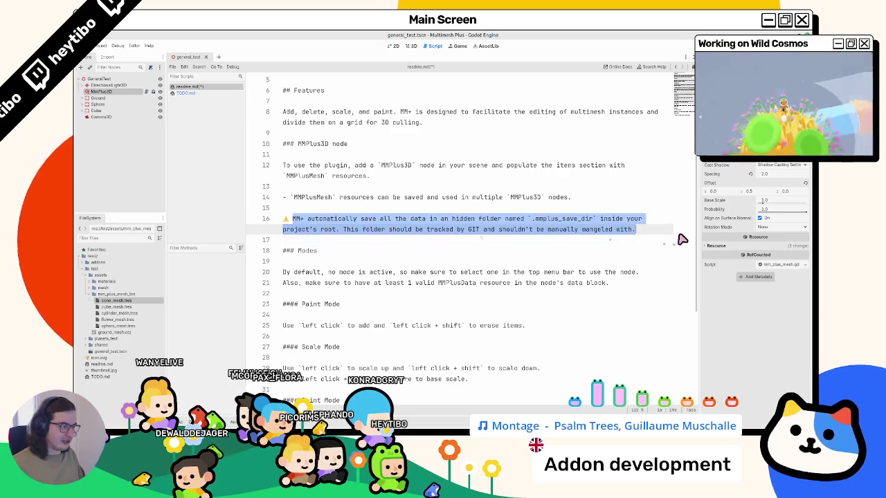
{"action": "left_click", "coordinate": [289, 229]}
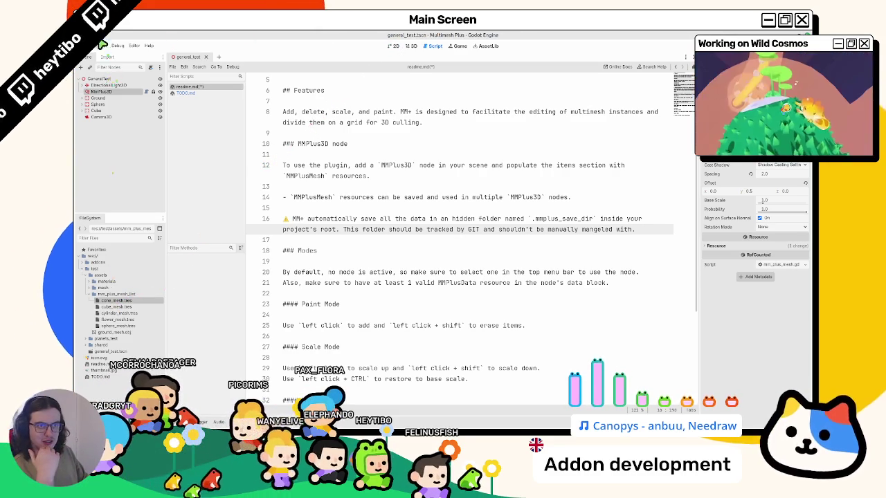
{"action": "left_click", "coordinate": [99, 46]}
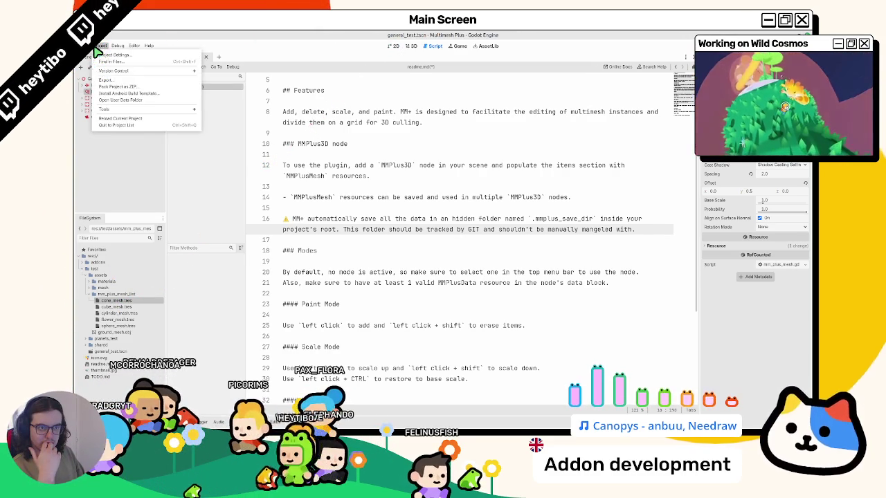
{"action": "mouse_move", "coordinate": [90, 48]}
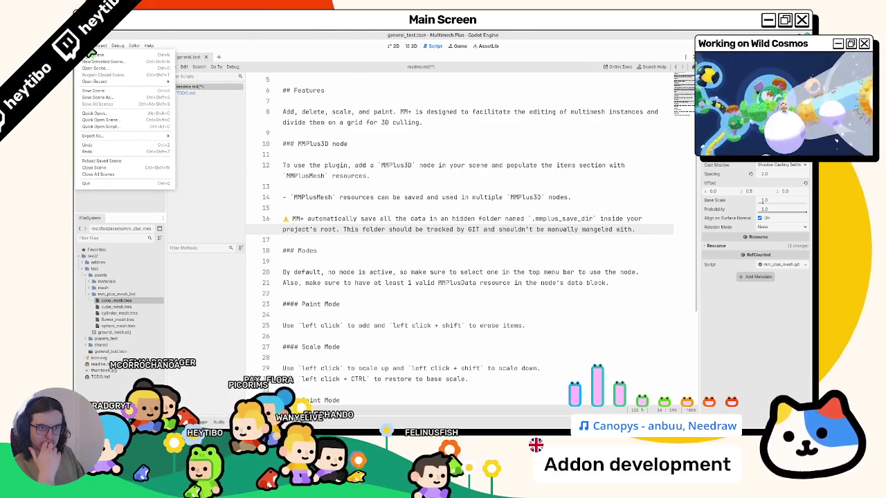
{"action": "left_click", "coordinate": [138, 38]}
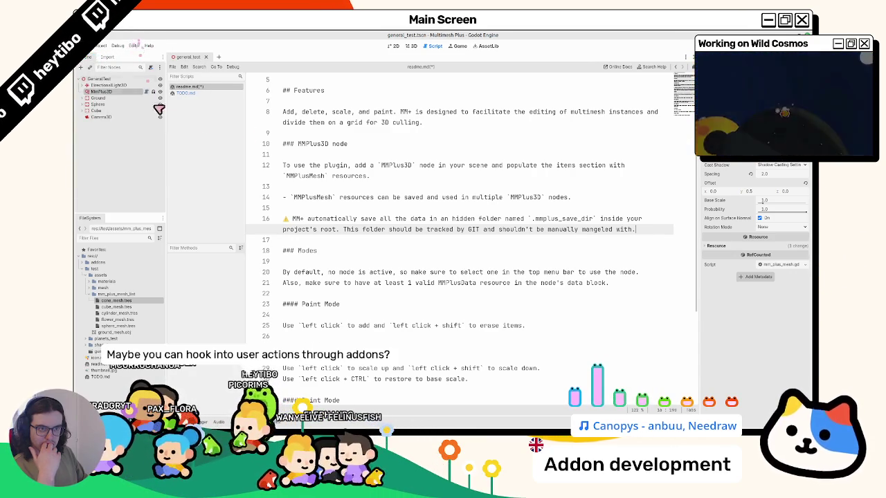
{"action": "left_click", "coordinate": [338, 136]}
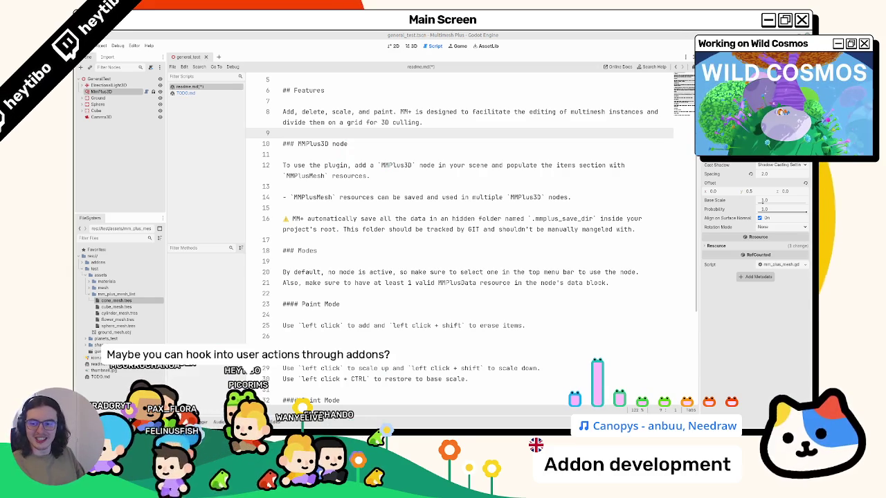
Step: Paste the revised storage note over line 16, save, and format 'items' on line 12 as code
{"action": "triple_click", "coordinate": [299, 229]}
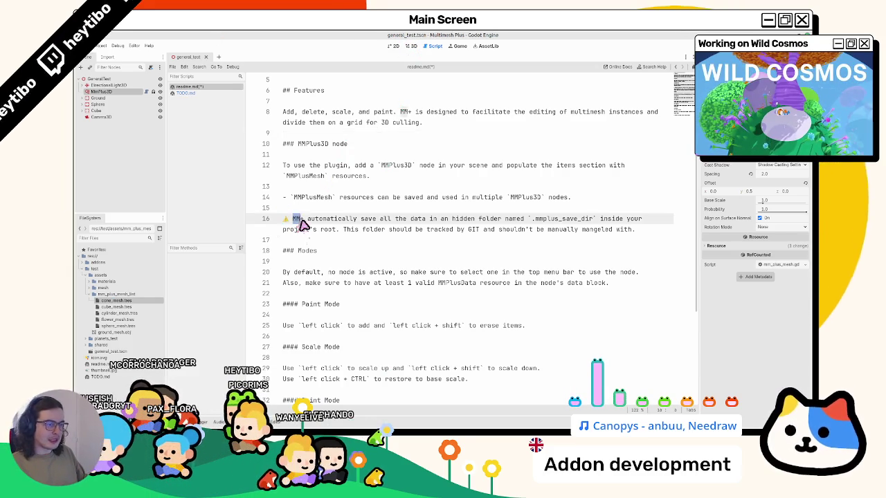
{"action": "key", "text": "ctrl+v"}
{"action": "key", "text": "ctrl+s"}
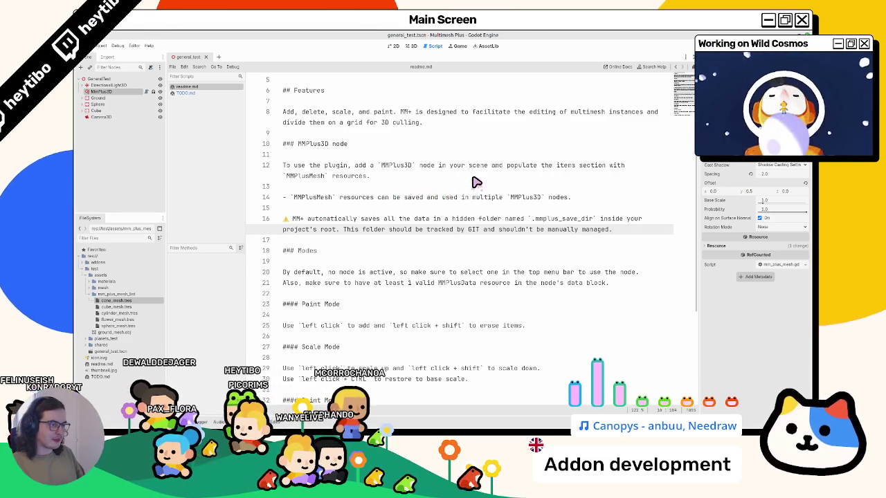
{"action": "double_click", "coordinate": [566, 166]}
{"action": "type", "text": "``"}
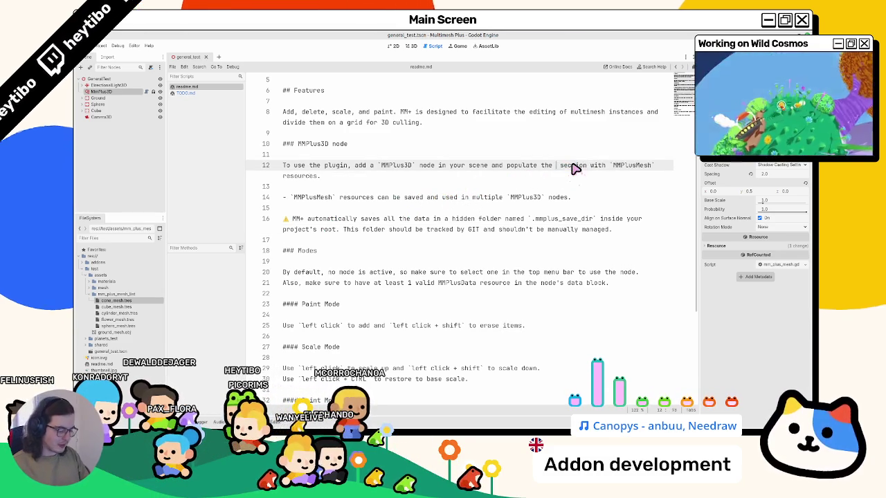
{"action": "type", "text": "items"}
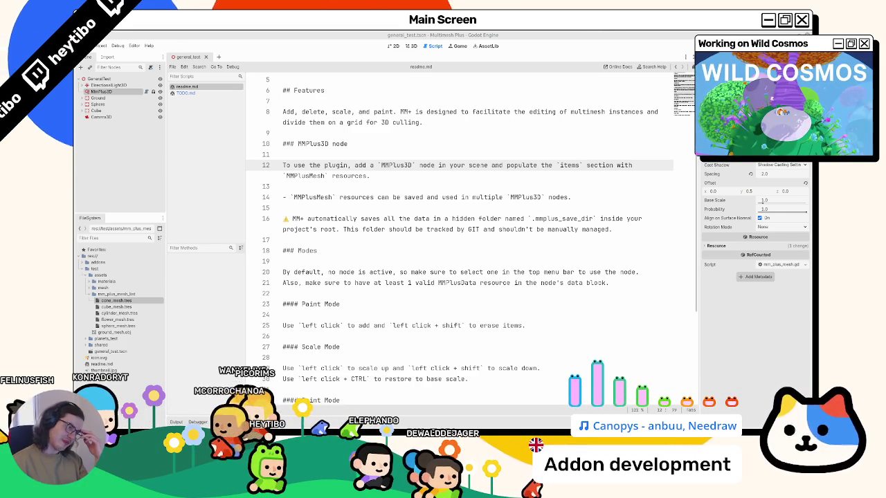
Step: Review the line 16 storage note, glance at TODO.md, then return to readme.md
{"action": "left_click", "coordinate": [625, 235]}
{"action": "left_click_drag", "start_coordinate": [386, 221], "coordinate": [450, 232]}
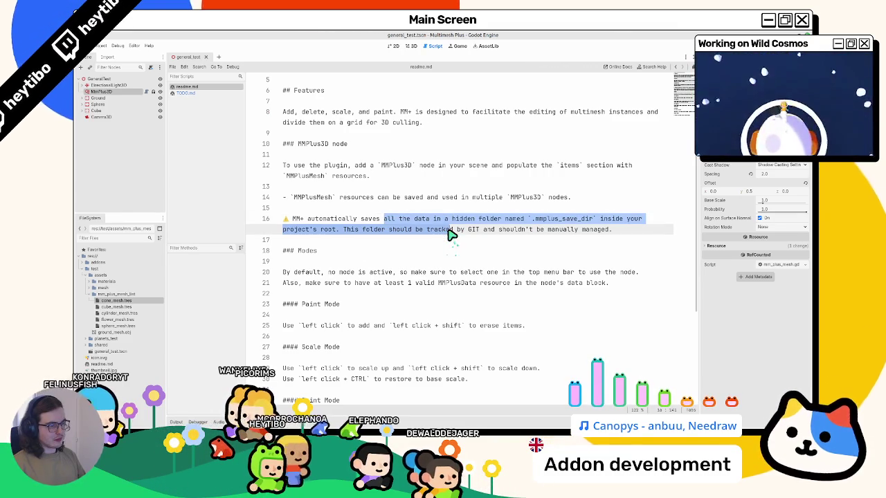
{"action": "triple_click", "coordinate": [450, 232]}
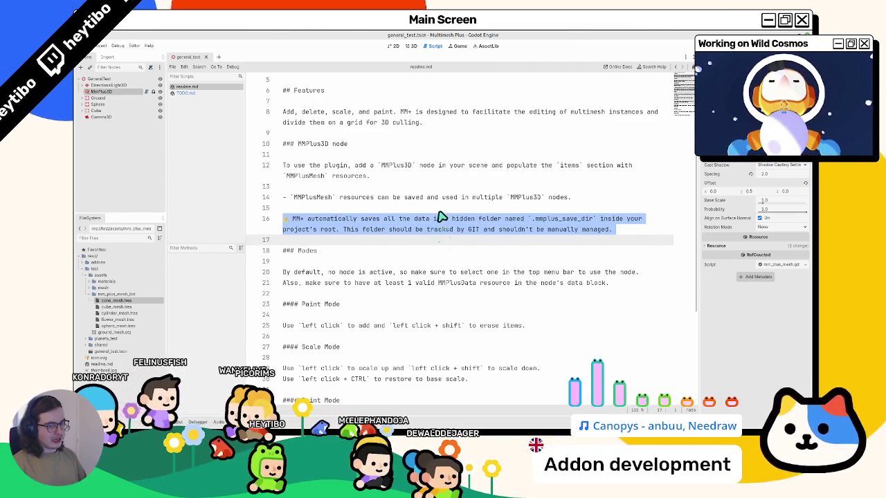
{"action": "left_click", "coordinate": [299, 222]}
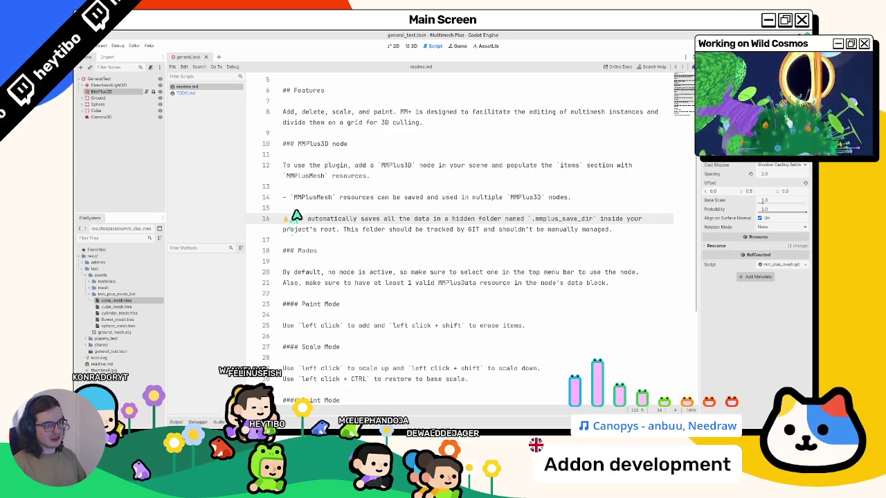
{"action": "left_click", "coordinate": [295, 211]}
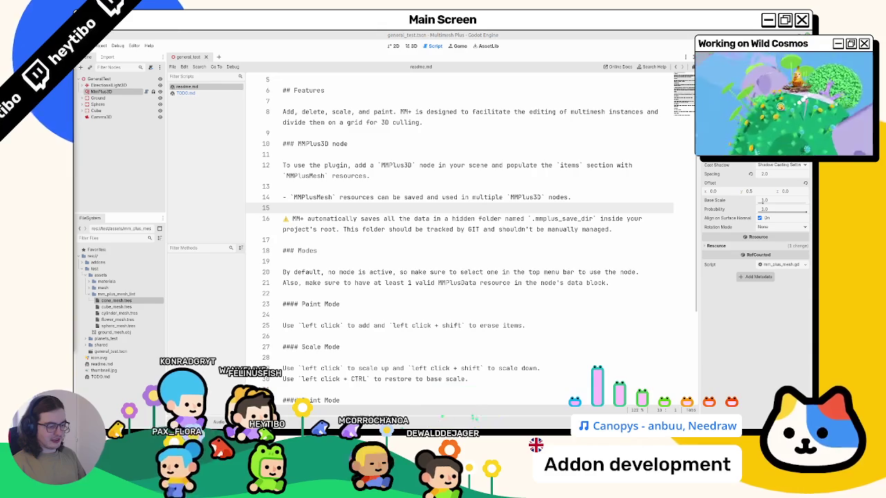
{"action": "mouse_move", "coordinate": [377, 415]}
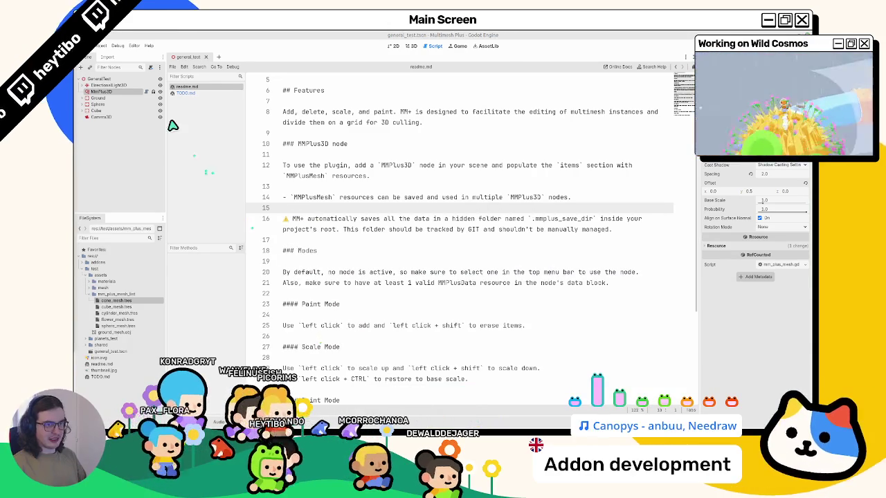
{"action": "left_click", "coordinate": [188, 93]}
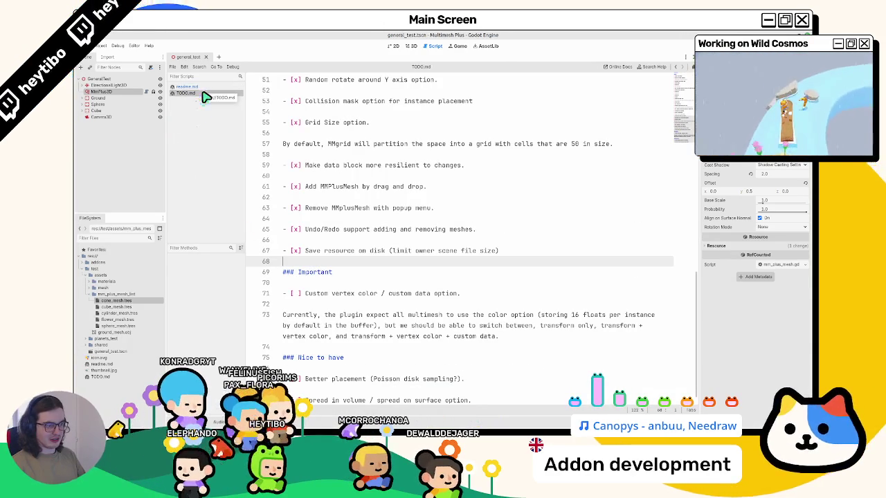
{"action": "left_click", "coordinate": [214, 87]}
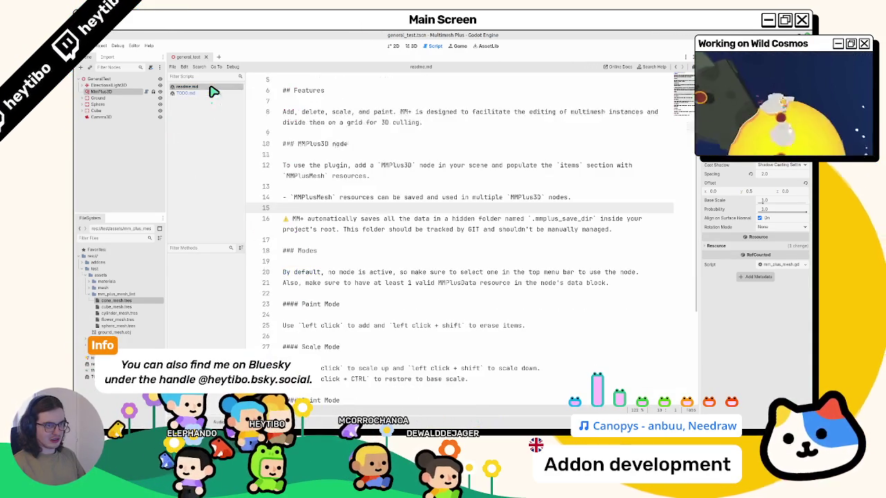
{"action": "left_click", "coordinate": [407, 47]}
Step: Collapse the mm_plus_mesh_list folder and bring the Godot editor back to the front
{"action": "left_click", "coordinate": [95, 294]}
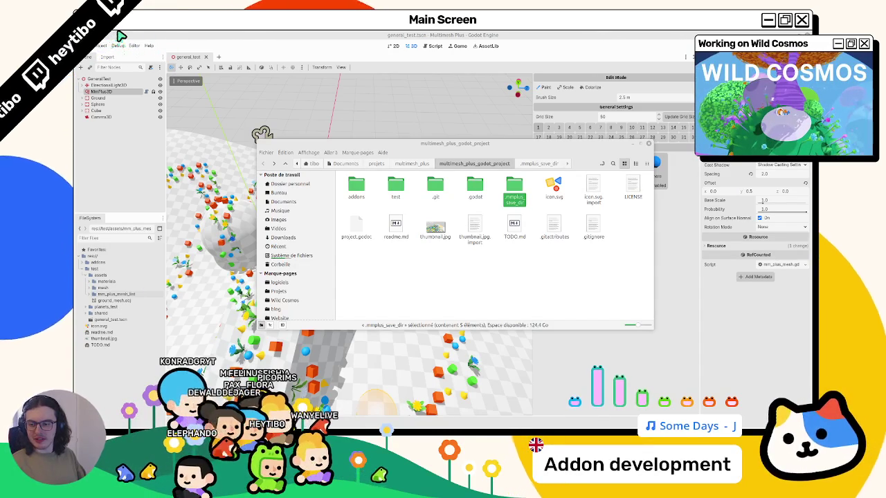
{"action": "left_click", "coordinate": [121, 36]}
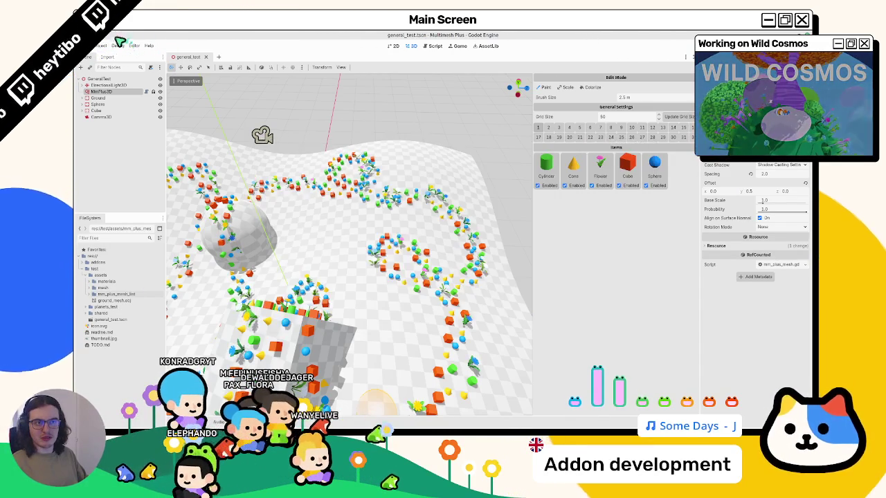
{"action": "left_click", "coordinate": [101, 45]}
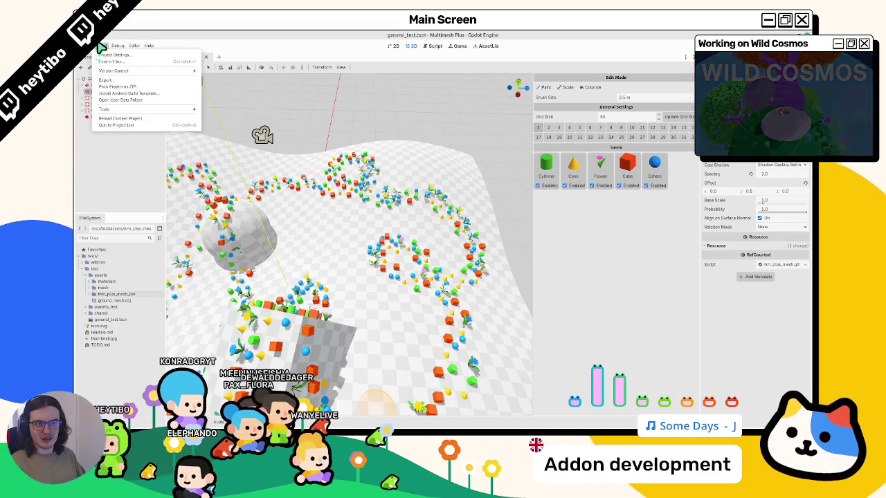
{"action": "mouse_move", "coordinate": [139, 110]}
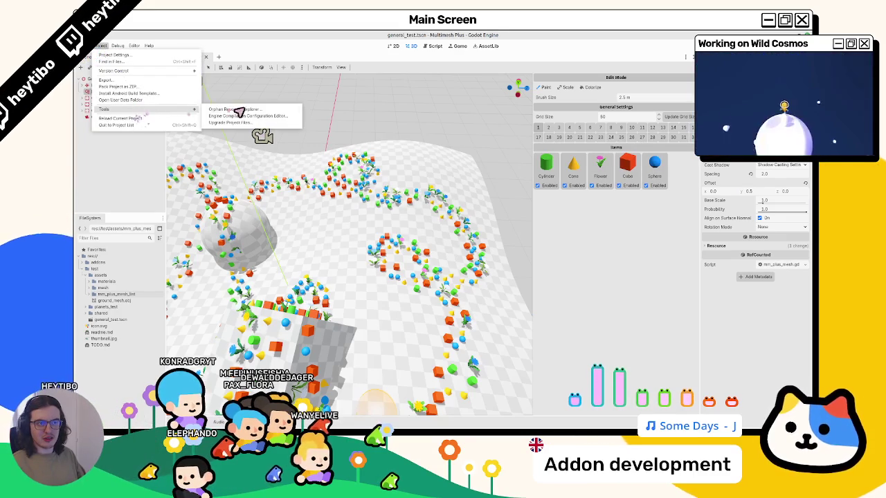
{"action": "left_click", "coordinate": [278, 110]}
{"action": "left_click", "coordinate": [304, 188]}
{"action": "left_click", "coordinate": [304, 194]}
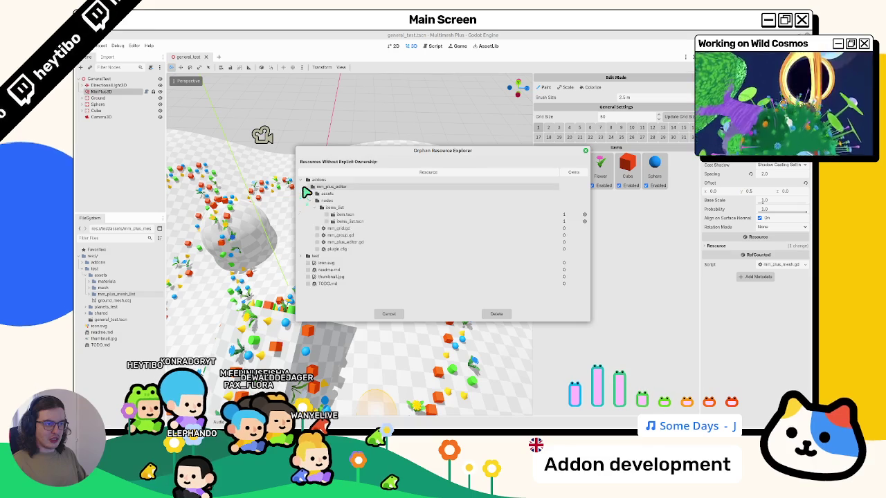
{"action": "left_click", "coordinate": [307, 200]}
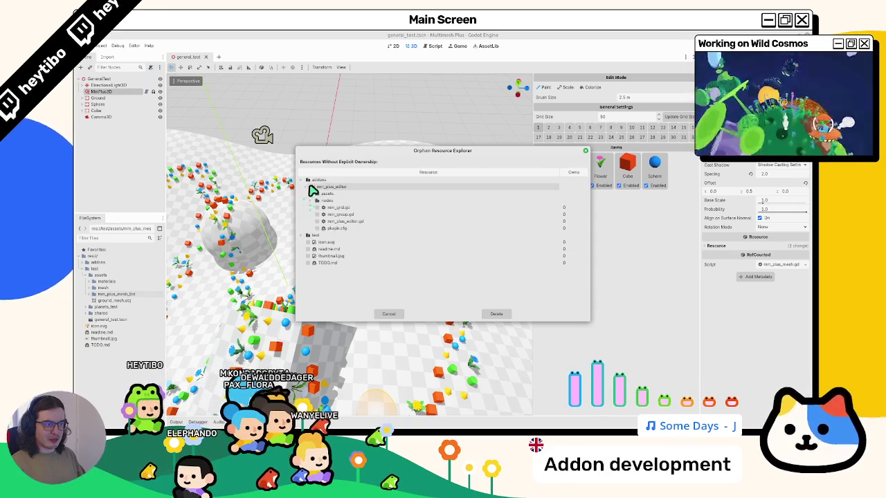
{"action": "left_click", "coordinate": [307, 187]}
{"action": "left_click", "coordinate": [305, 181]}
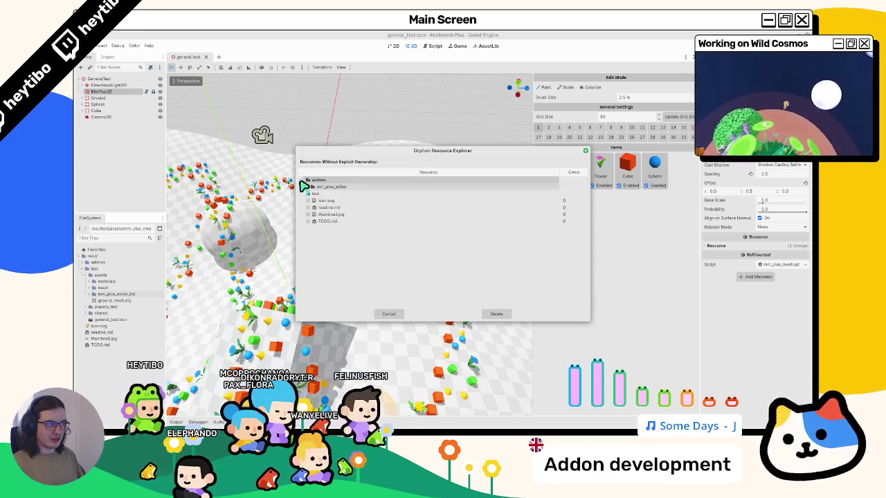
{"action": "left_click", "coordinate": [308, 187]}
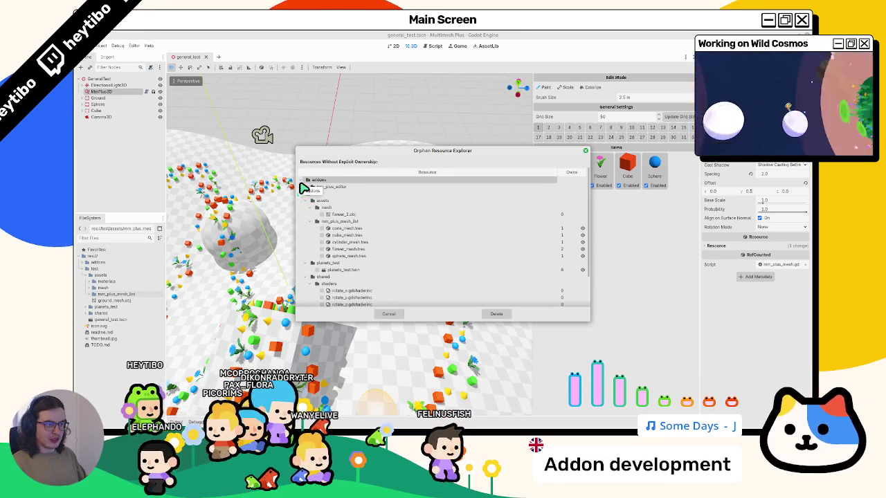
{"action": "left_click", "coordinate": [308, 187]}
{"action": "left_click", "coordinate": [307, 187]}
{"action": "left_click", "coordinate": [309, 194]}
{"action": "left_click", "coordinate": [308, 194]}
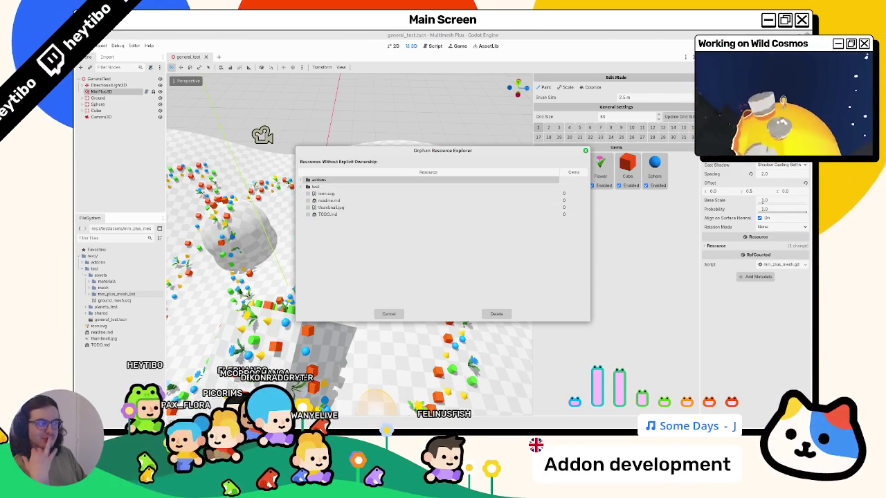
{"action": "left_click", "coordinate": [308, 180]}
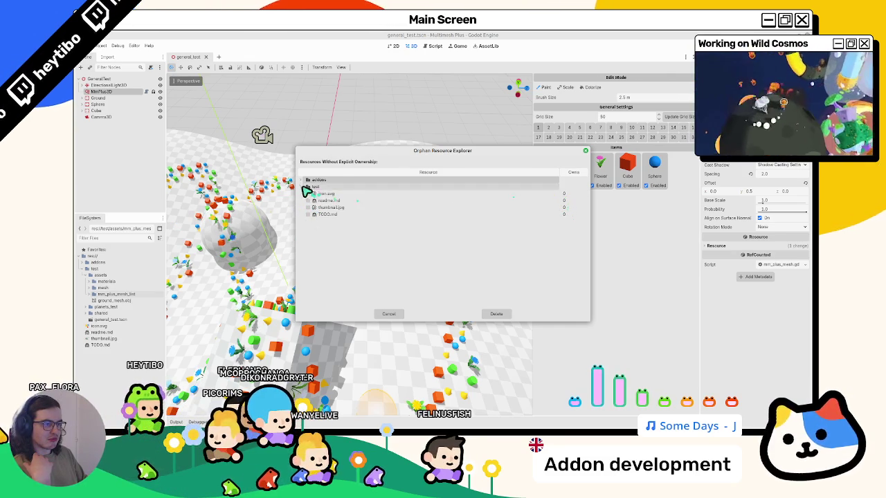
{"action": "left_click", "coordinate": [307, 188]}
{"action": "left_click", "coordinate": [305, 188]}
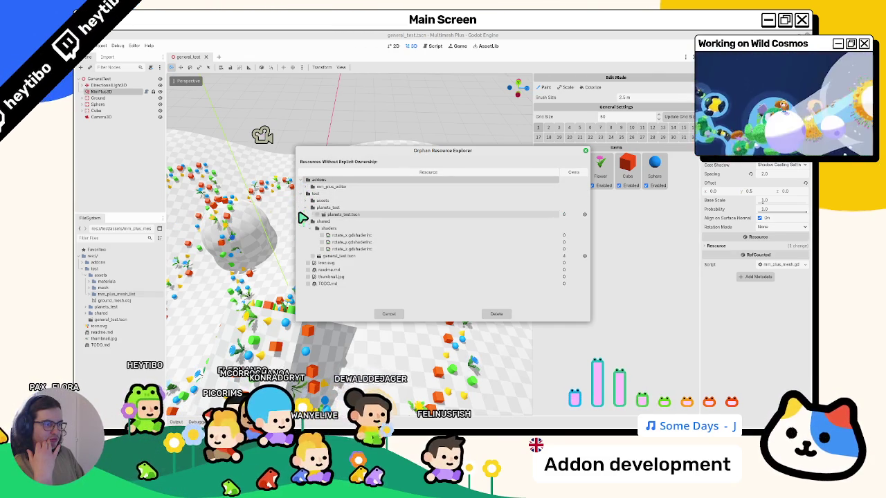
{"action": "left_click", "coordinate": [309, 207]}
{"action": "left_click", "coordinate": [308, 201]}
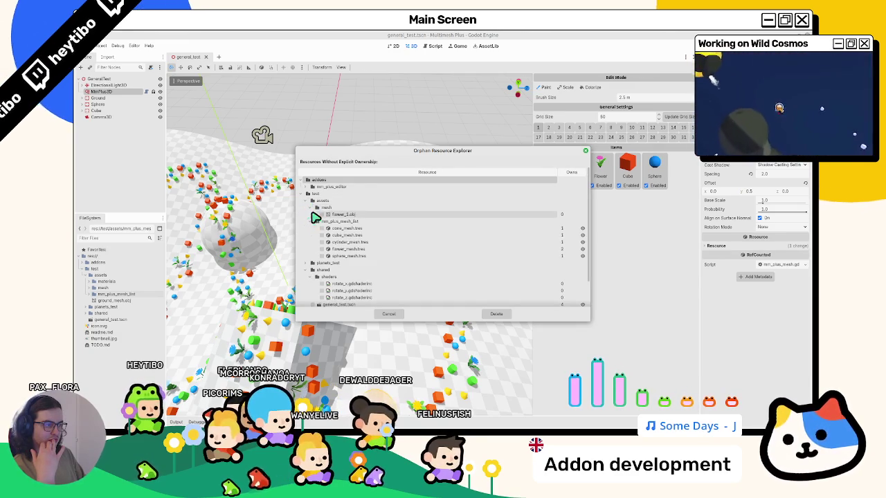
{"action": "left_click", "coordinate": [587, 152]}
{"action": "left_click", "coordinate": [104, 48]}
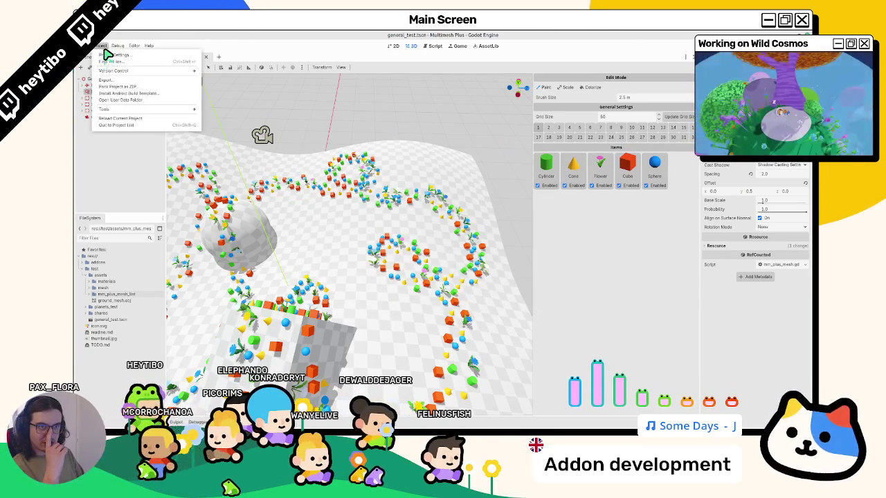
Step: Reopen the Orphan Resource Explorer from Project > Tools and browse the orphan list, toggling the icons folder
{"action": "mouse_move", "coordinate": [116, 110]}
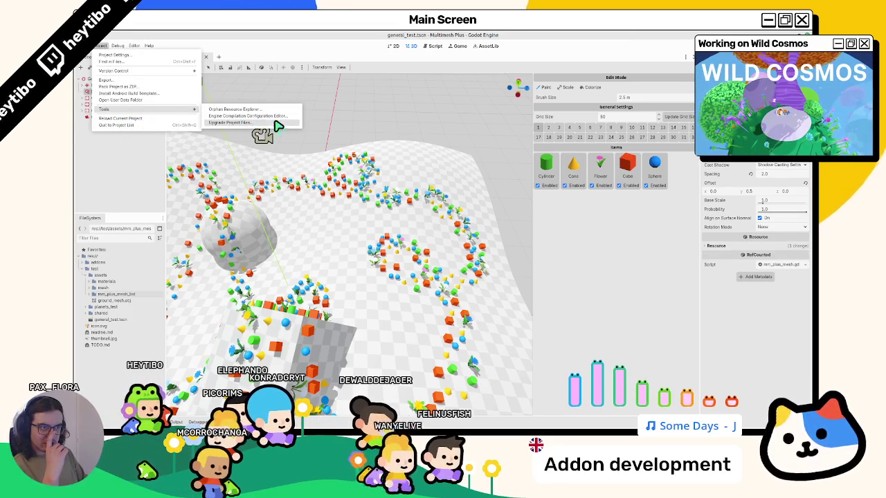
{"action": "left_click", "coordinate": [275, 110]}
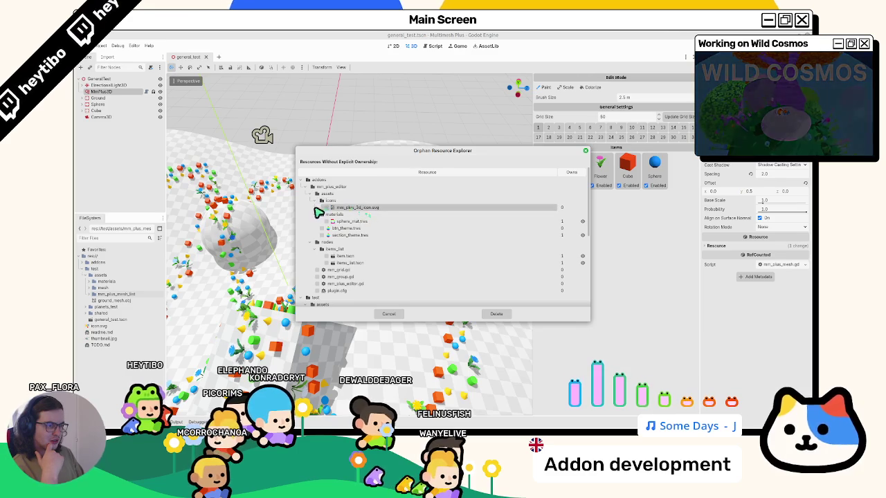
{"action": "left_click", "coordinate": [312, 200]}
{"action": "left_click", "coordinate": [312, 200]}
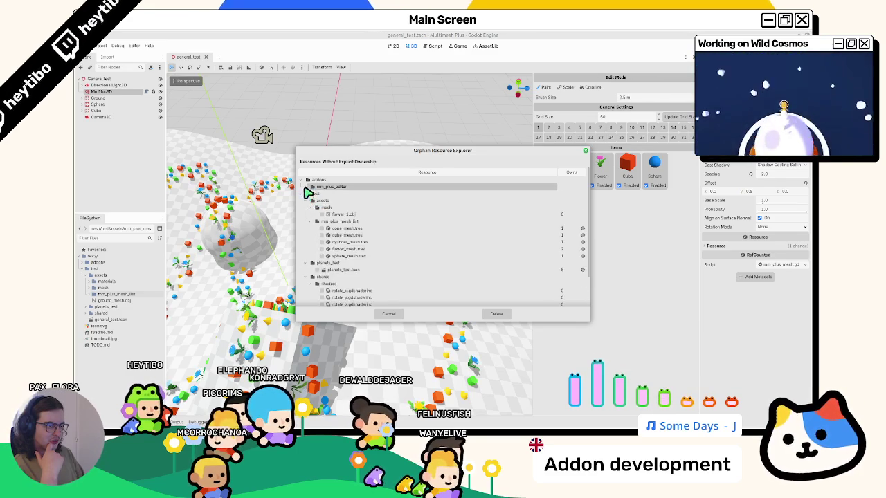
{"action": "left_click", "coordinate": [311, 200]}
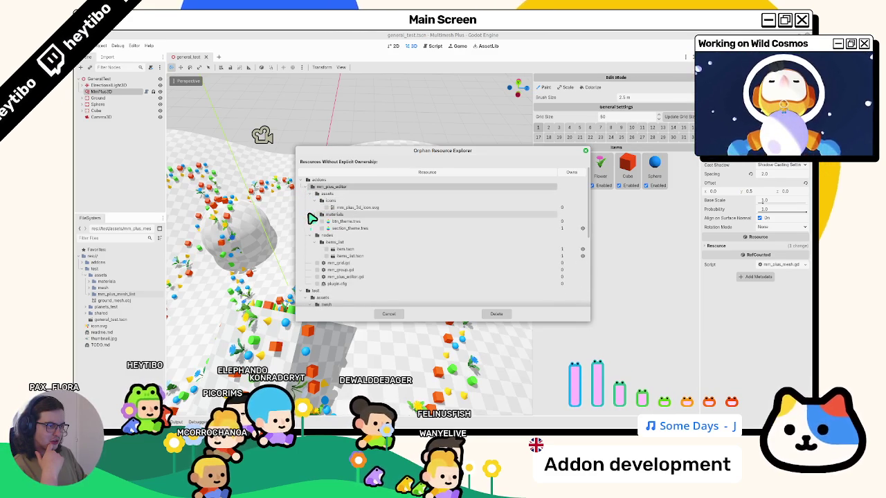
{"action": "scroll", "coordinate": [315, 225], "scroll_direction": "down", "scroll_amount": 5}
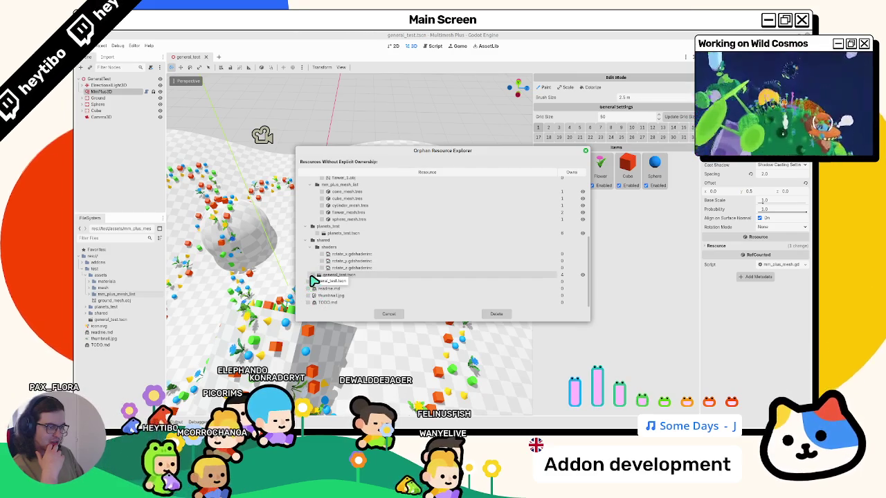
{"action": "scroll", "coordinate": [313, 280], "scroll_direction": "up", "scroll_amount": 6}
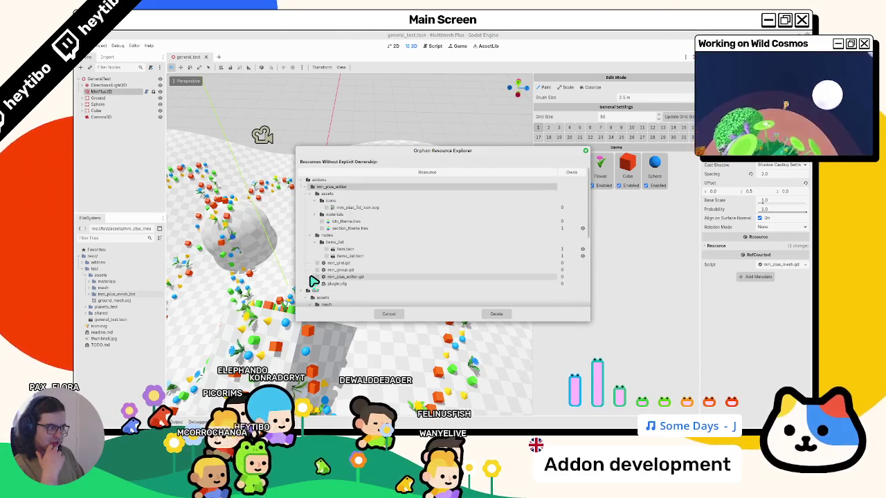
{"action": "scroll", "coordinate": [313, 280], "scroll_direction": "down", "scroll_amount": 5}
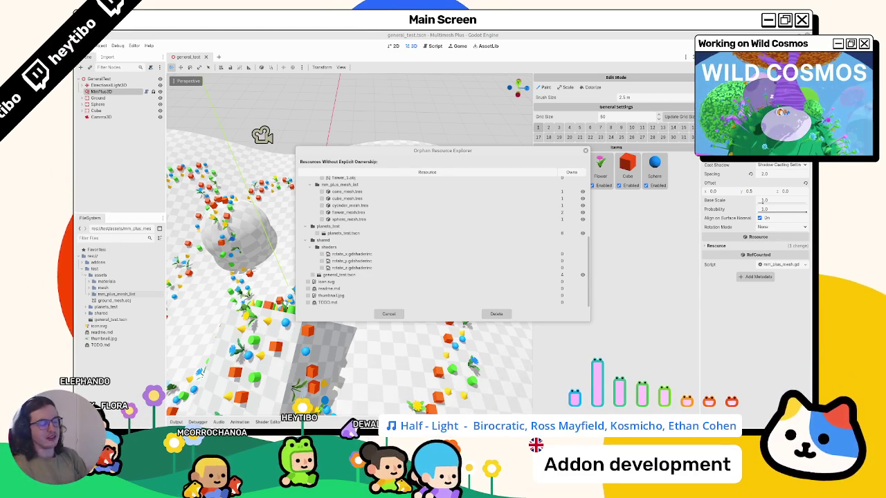
Step: Drop 'hidden' and the leading dot on line 16 so it reads a folder named `mmplus_save_dir`
{"action": "left_click", "coordinate": [585, 155]}
{"action": "key", "text": "ctrl+F3"}
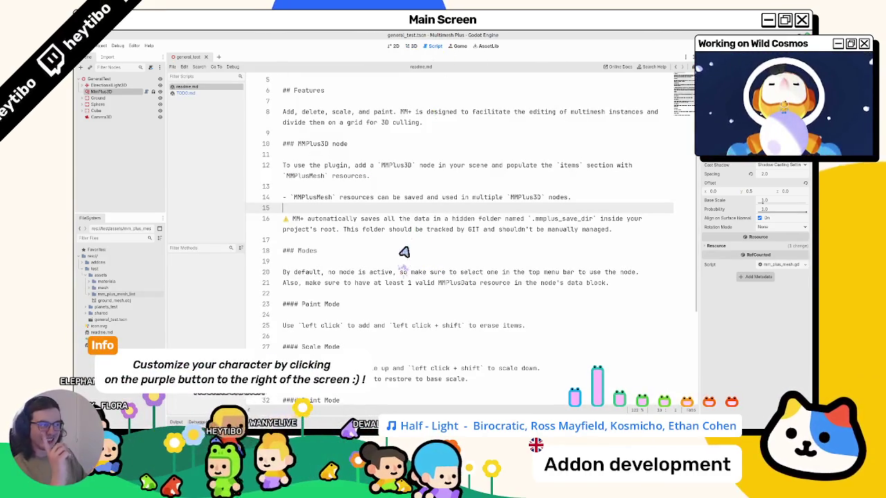
{"action": "key", "text": "ctrl+BackSpace"}
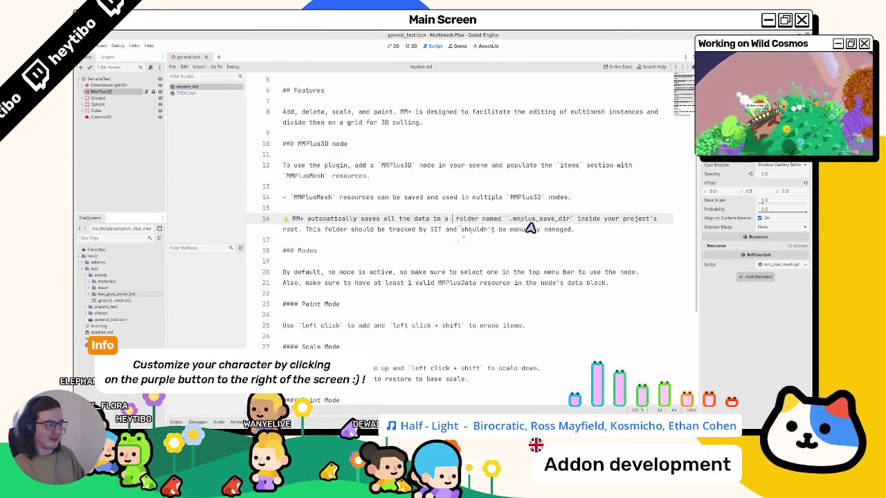
{"action": "key", "text": "BackSpace"}
{"action": "left_click", "coordinate": [511, 220]}
{"action": "key", "text": "BackSpace"}
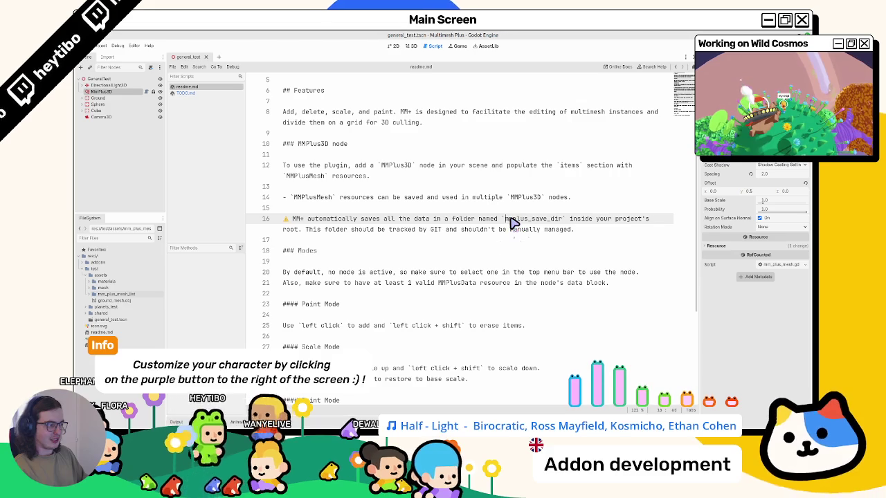
{"action": "left_click", "coordinate": [485, 253]}
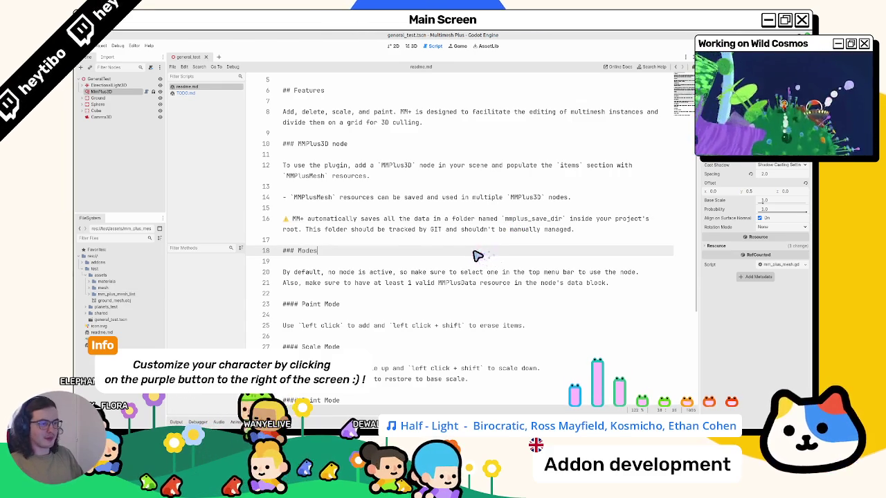
{"action": "key", "text": "Up"}
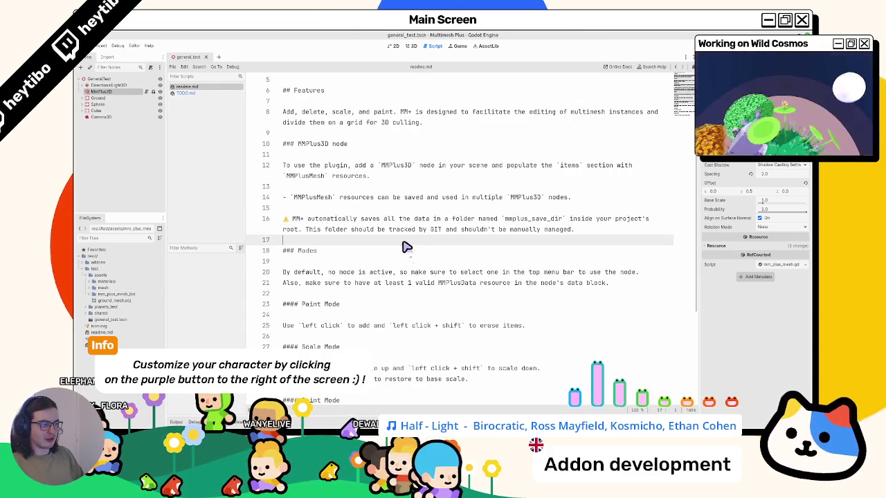
Step: Collapse the assets and test folders in the FileSystem dock, dismissing the TODO.md context menu
{"action": "right_click", "coordinate": [105, 309]}
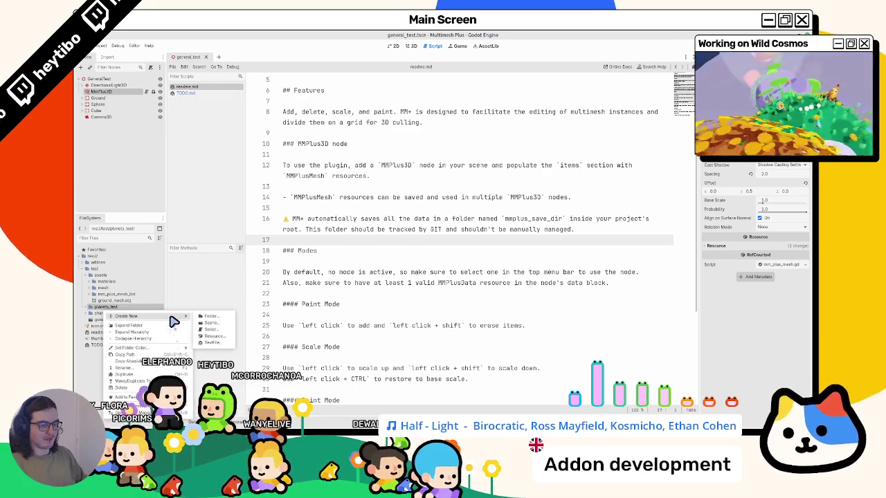
{"action": "mouse_move", "coordinate": [164, 352]}
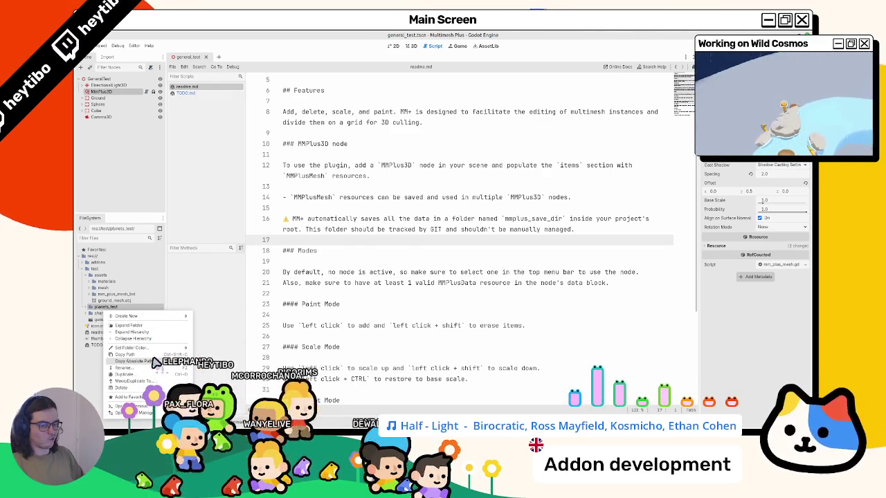
{"action": "left_click", "coordinate": [83, 275]}
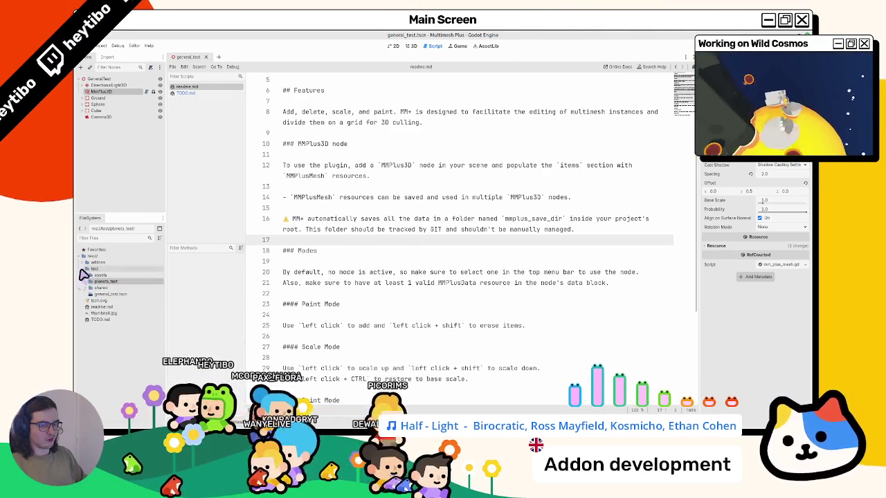
{"action": "double_click", "coordinate": [87, 274]}
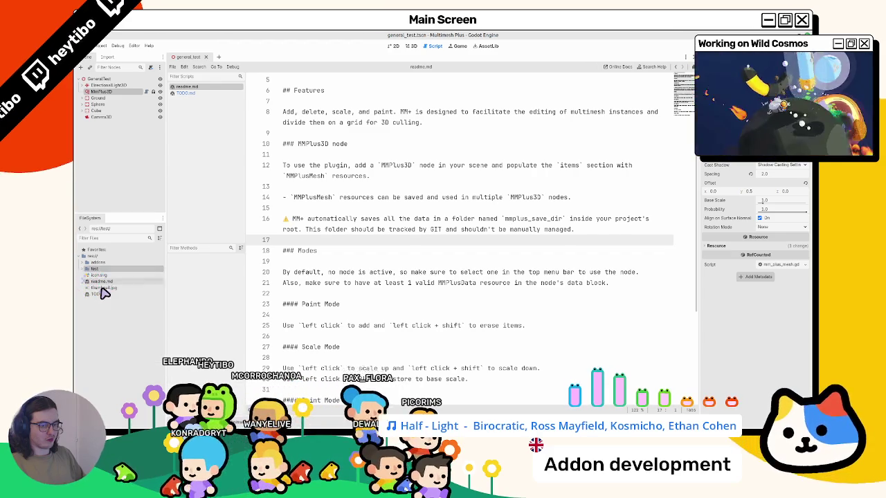
{"action": "right_click", "coordinate": [109, 295]}
{"action": "key", "text": "Escape"}
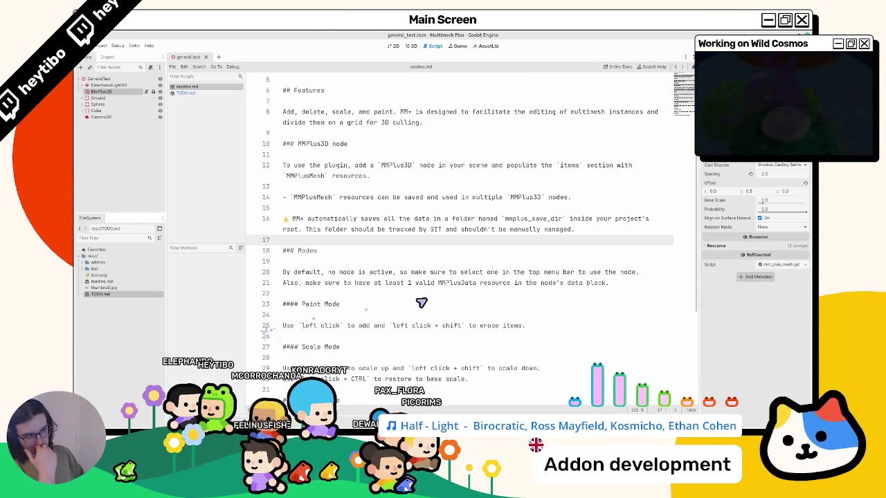
Step: Insert 'hidden' before 'folder named' on readme.md line 16, then go back to the 3D scene
{"action": "key", "text": "Down"}
{"action": "key", "text": "Up"}
{"action": "key", "text": "Up"}
{"action": "type", "text": "hidden"}
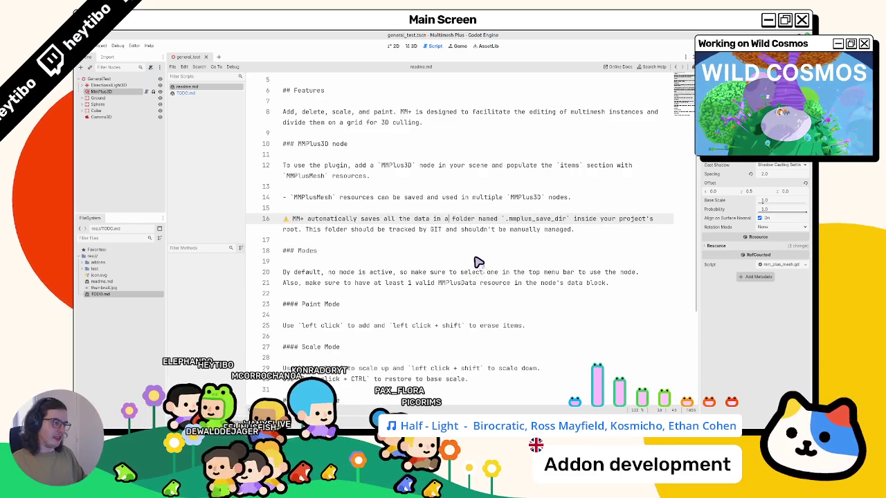
{"action": "left_click", "coordinate": [409, 46]}
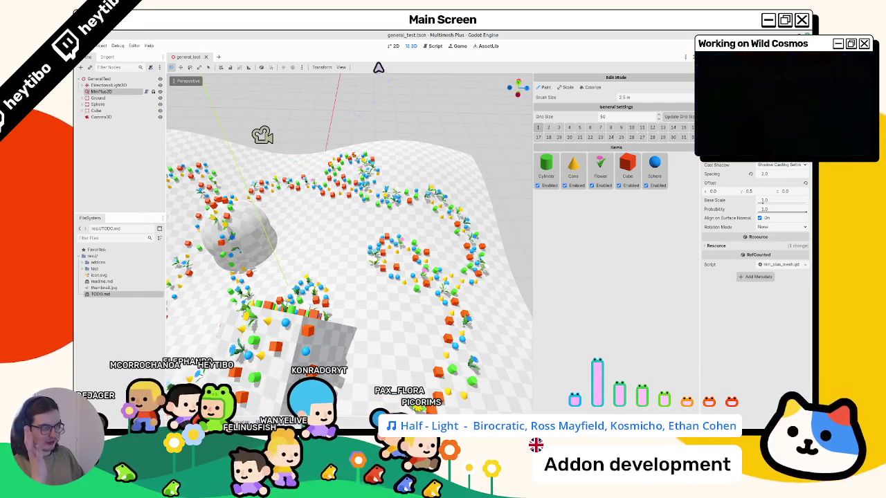
Step: Create an MmPlus3D node in the scene tree with the Create New Node dialog
{"action": "left_click", "coordinate": [122, 90]}
{"action": "key", "text": "ctrl+a"}
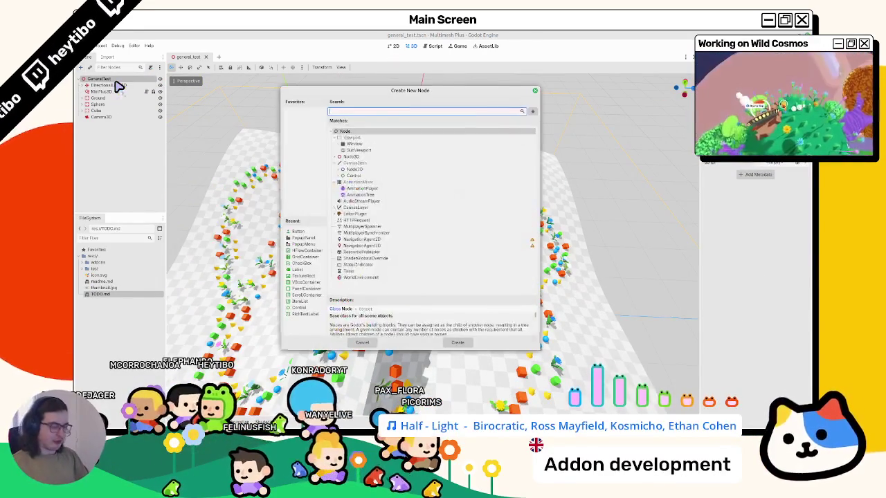
{"action": "key", "text": "Return"}
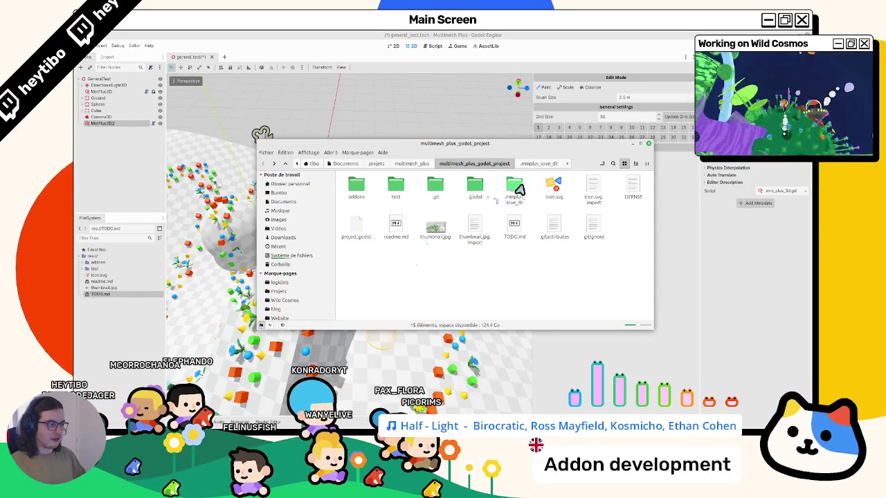
Step: Inspect the files inside .mmplus_save_dir in the file manager
{"action": "double_click", "coordinate": [512, 189]}
{"action": "key", "text": "ctrl+a"}
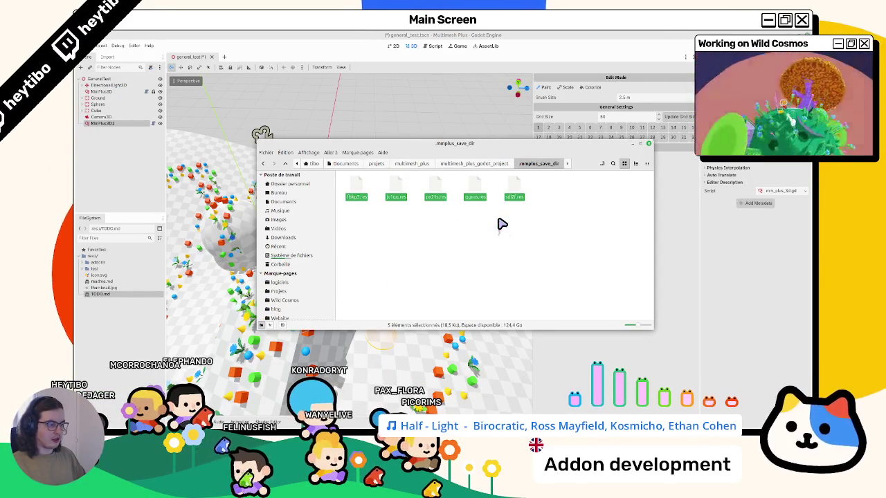
{"action": "left_click", "coordinate": [445, 36]}
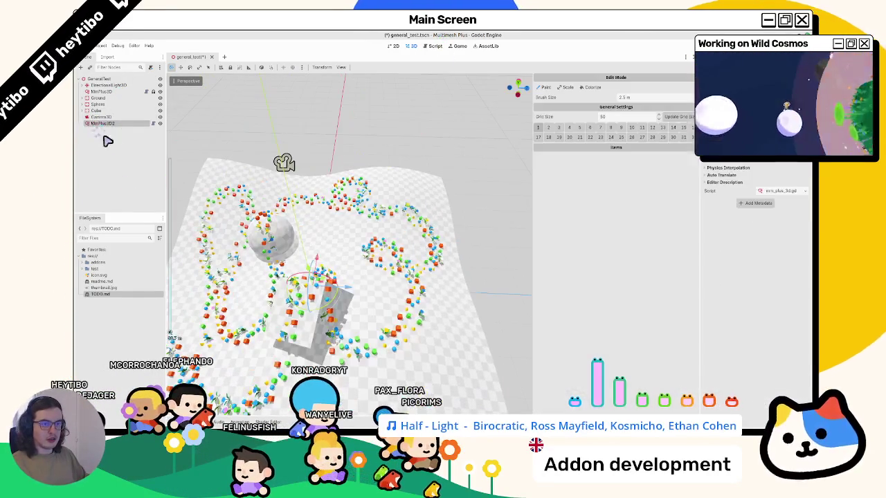
Step: Expand the test, shared and shaders folders in the FileSystem dock
{"action": "left_click", "coordinate": [84, 262]}
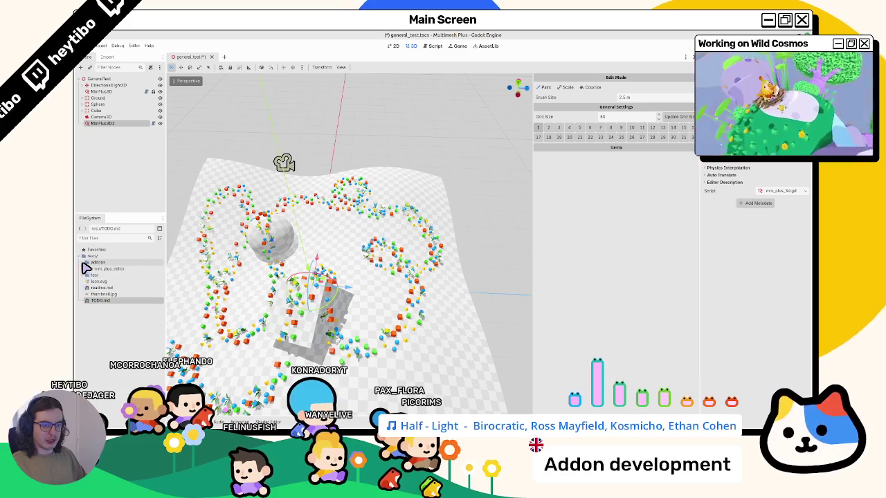
{"action": "left_click", "coordinate": [89, 268]}
{"action": "left_click", "coordinate": [84, 263]}
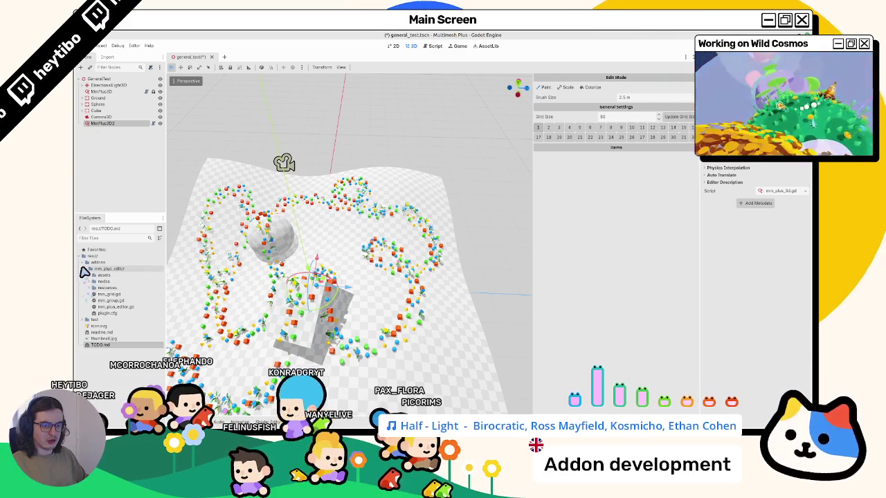
{"action": "left_click", "coordinate": [84, 268]}
{"action": "left_click", "coordinate": [87, 287]}
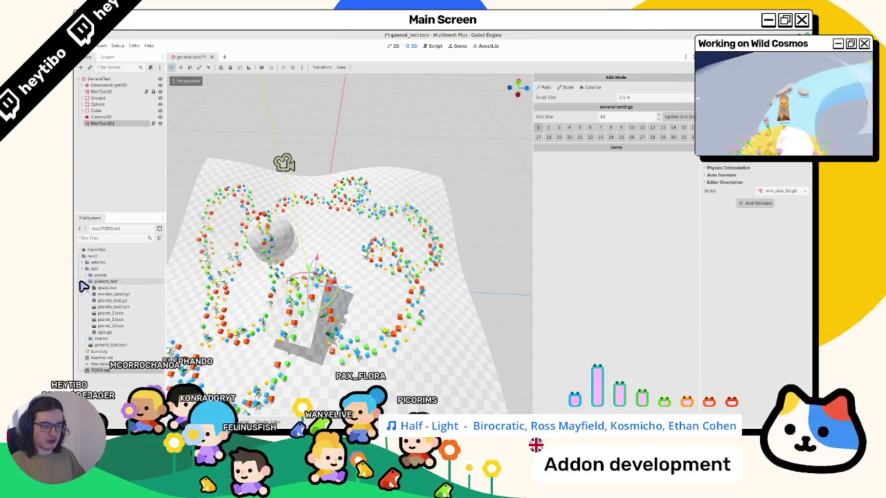
{"action": "left_click", "coordinate": [90, 294]}
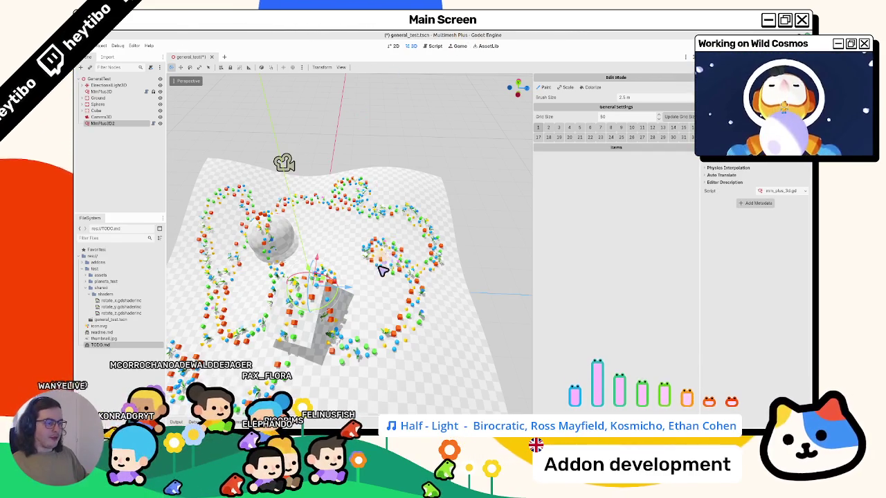
Step: Add cube_mesh.tres from mmi_plus_mesh_list as a Cube item and paint a patch of cubes on the ground
{"action": "left_click_drag", "start_coordinate": [389, 257], "coordinate": [378, 277]}
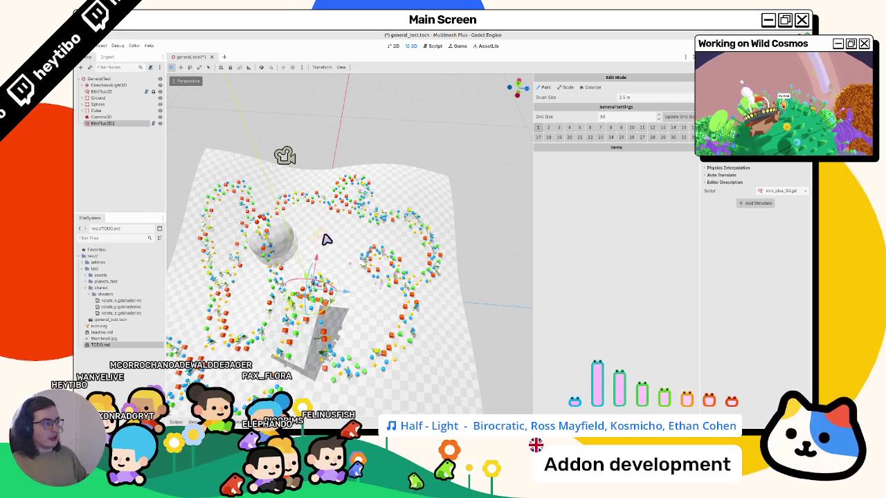
{"action": "left_click", "coordinate": [87, 281]}
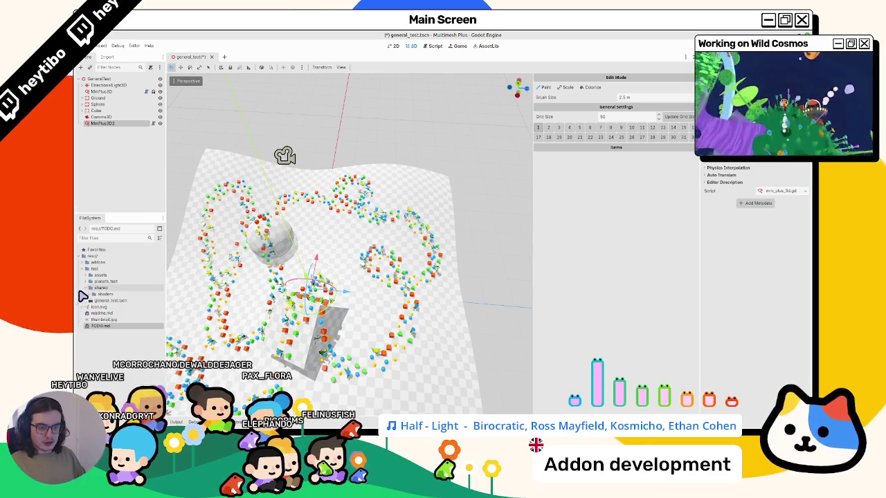
{"action": "left_click", "coordinate": [86, 274]}
{"action": "left_click", "coordinate": [88, 294]}
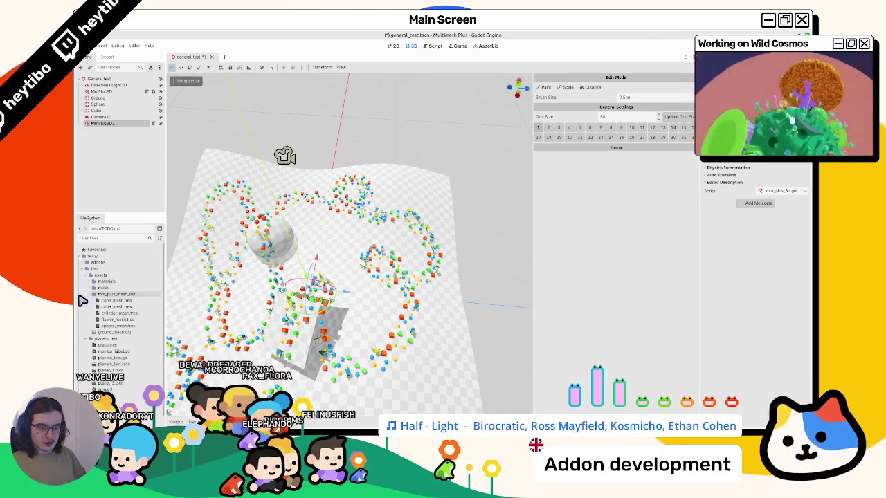
{"action": "left_click", "coordinate": [114, 306]}
{"action": "left_click_drag", "start_coordinate": [103, 303], "coordinate": [559, 247]}
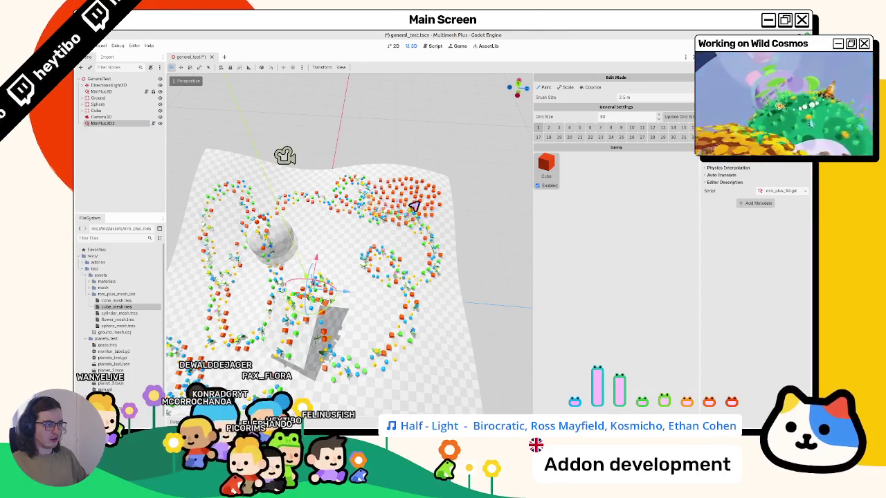
{"action": "mouse_move", "coordinate": [360, 301]}
{"action": "left_mouse_down"}
{"action": "mouse_move", "coordinate": [306, 319]}
{"action": "mouse_move", "coordinate": [346, 300]}
{"action": "mouse_move", "coordinate": [288, 313]}
{"action": "left_mouse_up"}
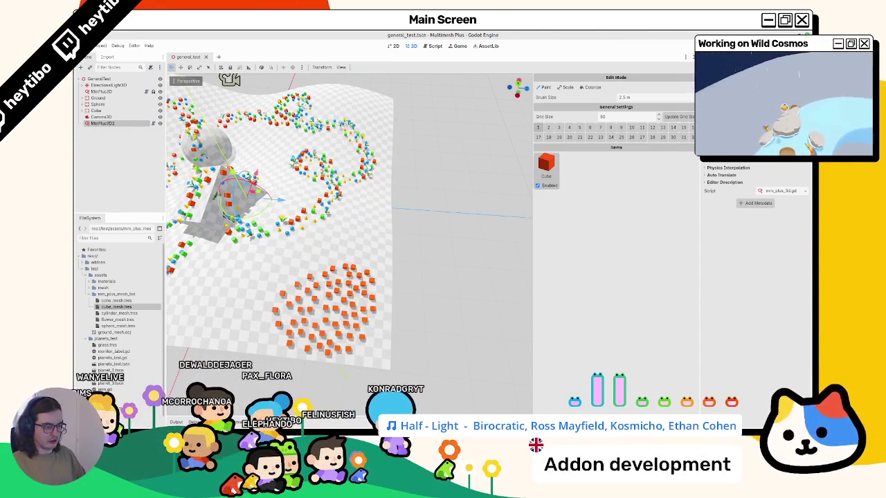
{"action": "key", "text": "alt+Tab"}
{"action": "left_click", "coordinate": [416, 247]}
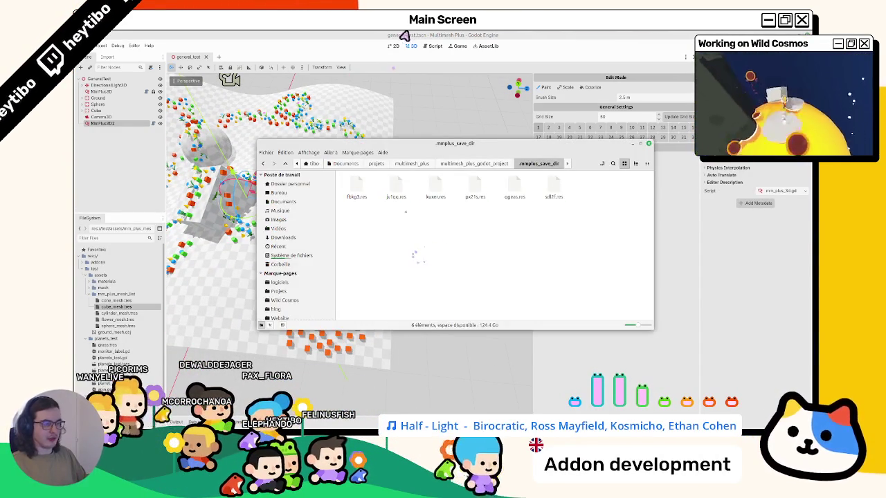
{"action": "left_click", "coordinate": [398, 33]}
{"action": "left_click", "coordinate": [97, 110]}
{"action": "left_click", "coordinate": [100, 123]}
{"action": "key", "text": "Delete"}
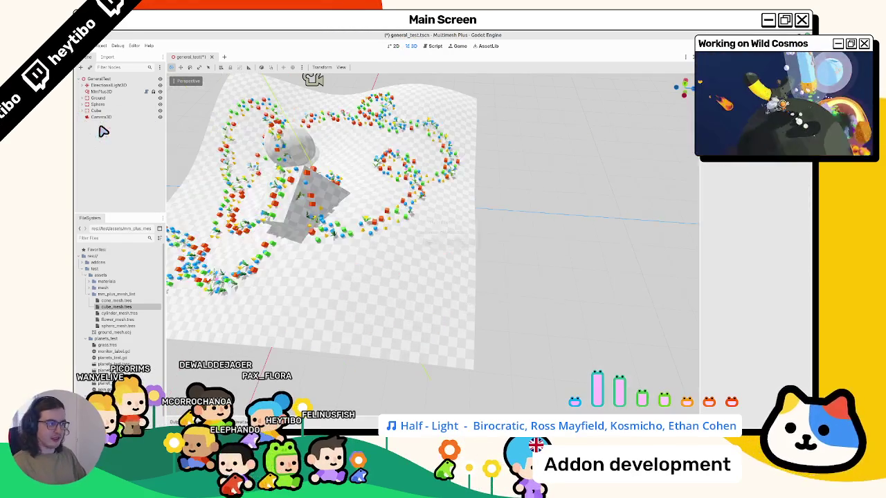
{"action": "key", "text": "alt+Tab"}
{"action": "key", "text": "ctrl+a"}
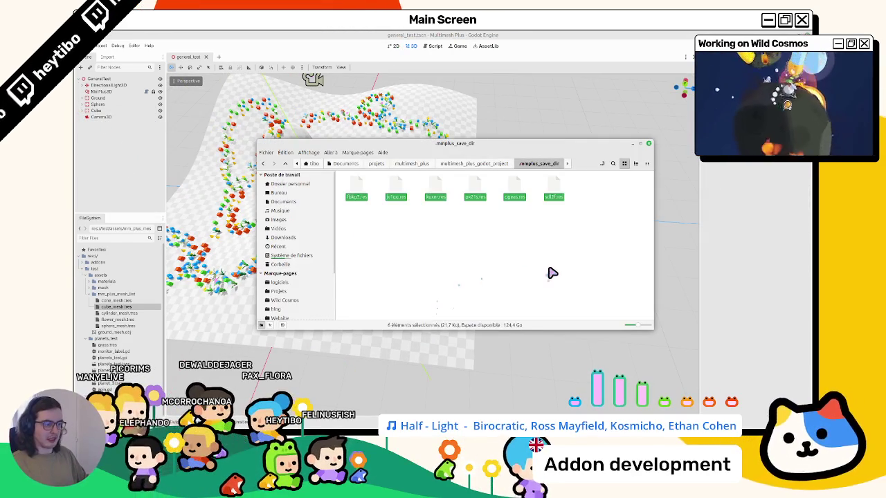
{"action": "left_click", "coordinate": [496, 34]}
{"action": "key", "text": "ctrl+z"}
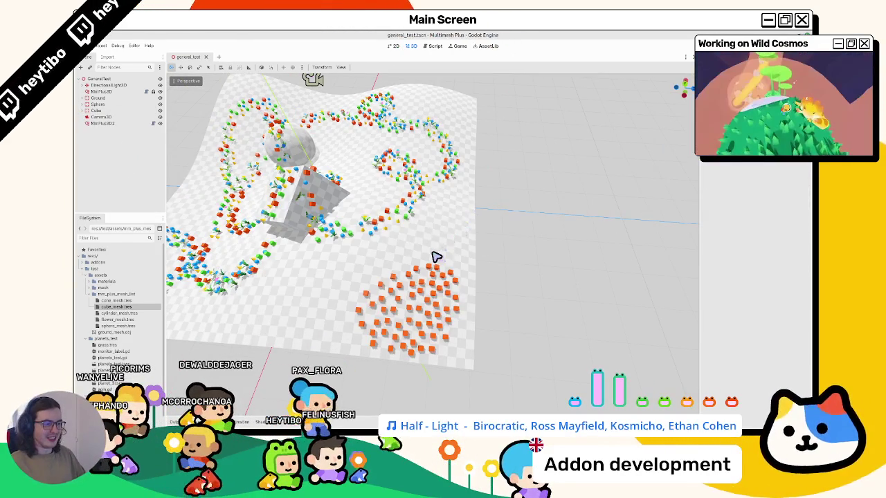
{"action": "key", "text": "alt+Tab"}
{"action": "key", "text": "ctrl+a"}
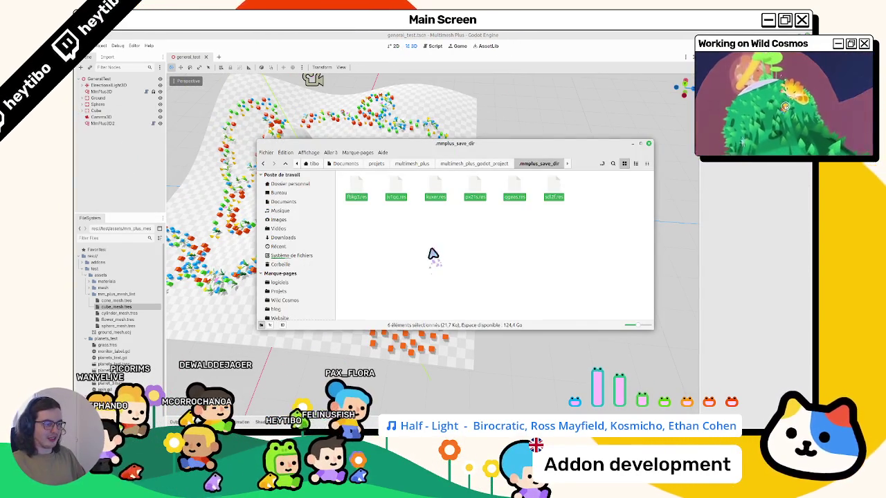
{"action": "key", "text": "alt+Tab"}
{"action": "left_click", "coordinate": [103, 123]}
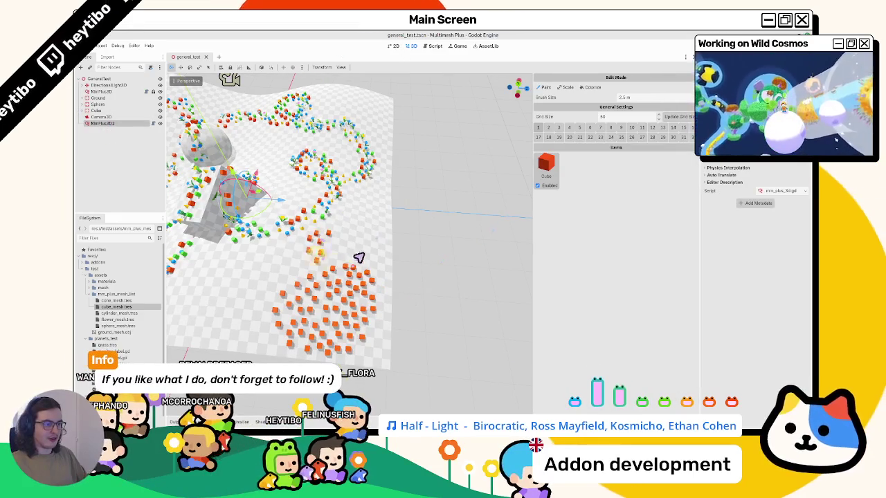
{"action": "key", "text": "alt+Tab"}
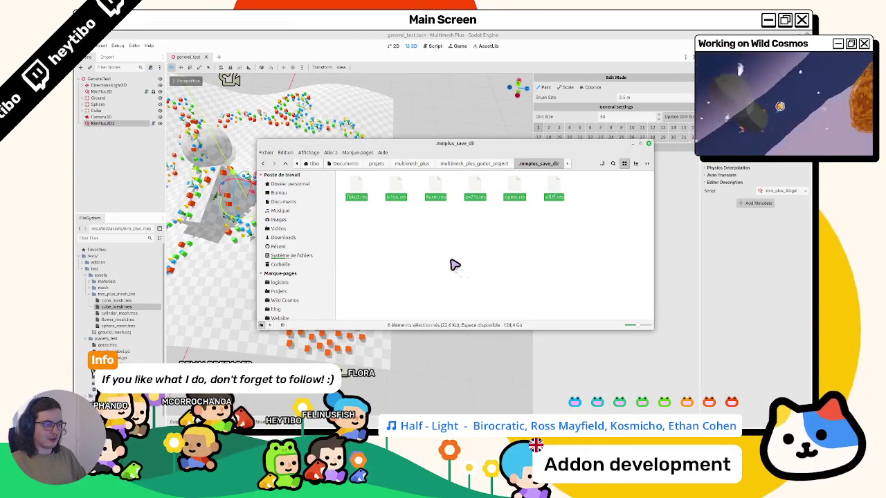
{"action": "key", "text": "alt+Tab"}
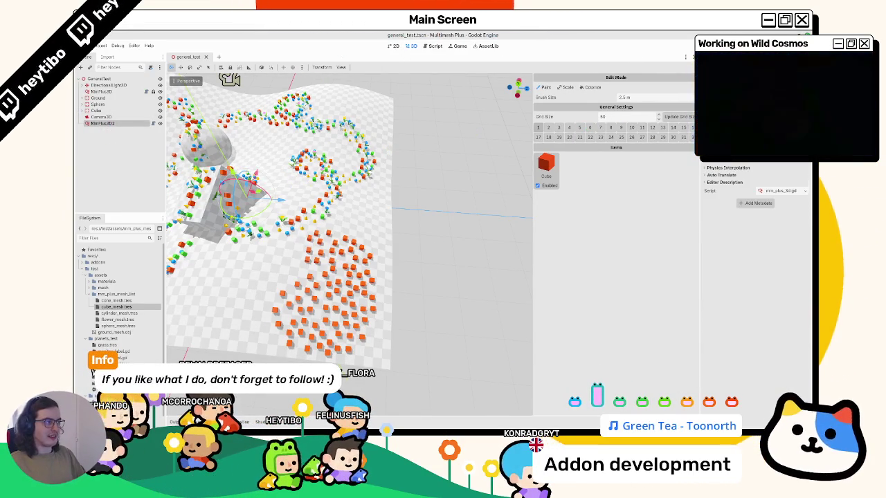
{"action": "mouse_move", "coordinate": [233, 212]}
{"action": "left_mouse_down"}
{"action": "mouse_move", "coordinate": [248, 217]}
{"action": "mouse_move", "coordinate": [197, 244]}
{"action": "left_mouse_up"}
{"action": "left_click", "coordinate": [121, 117]}
{"action": "left_click", "coordinate": [122, 123]}
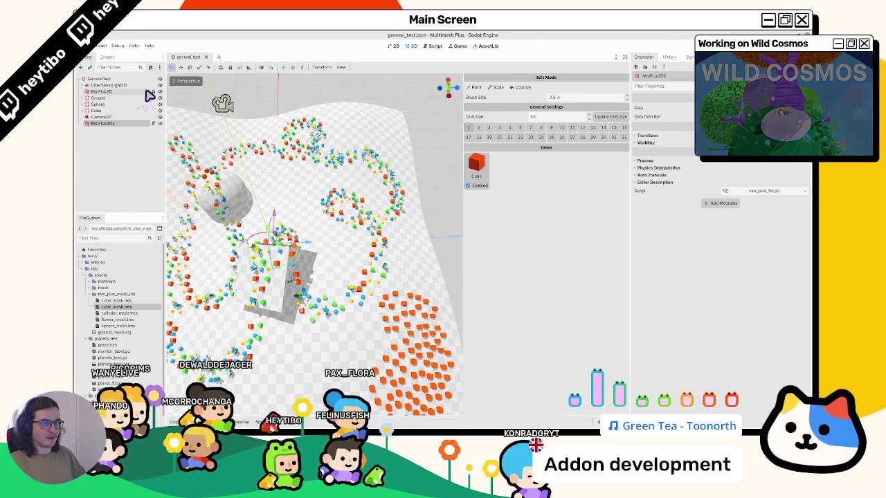
Step: Open mm_plus_3d.gd and unfold its _enter_tree function
{"action": "left_click", "coordinate": [153, 123]}
{"action": "scroll", "coordinate": [403, 272], "scroll_direction": "down", "scroll_amount": 5}
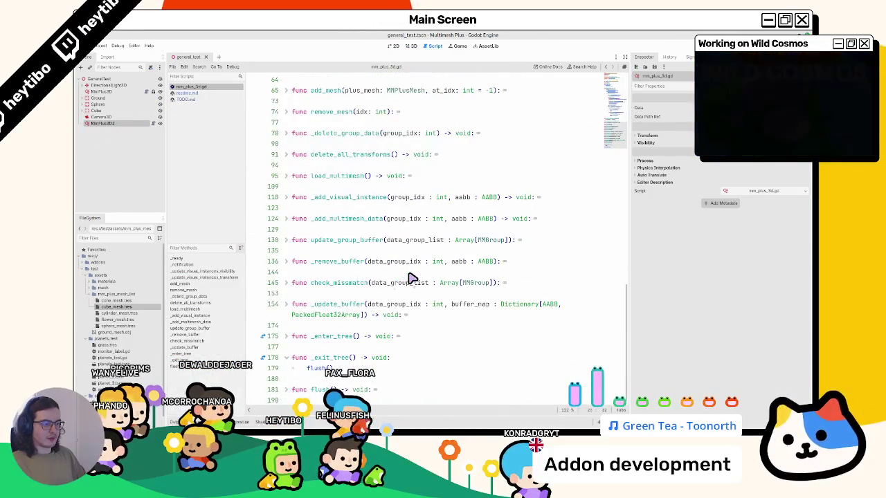
{"action": "left_click", "coordinate": [288, 336]}
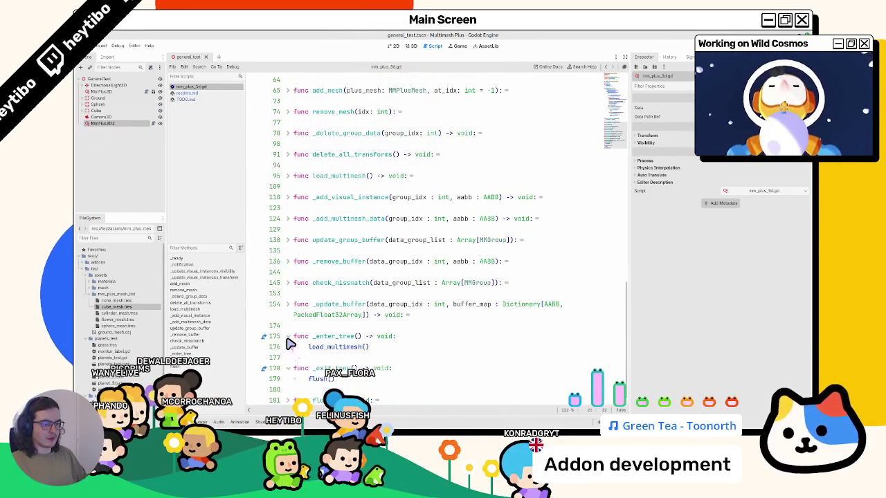
{"action": "scroll", "coordinate": [291, 344], "scroll_direction": "down", "scroll_amount": 1}
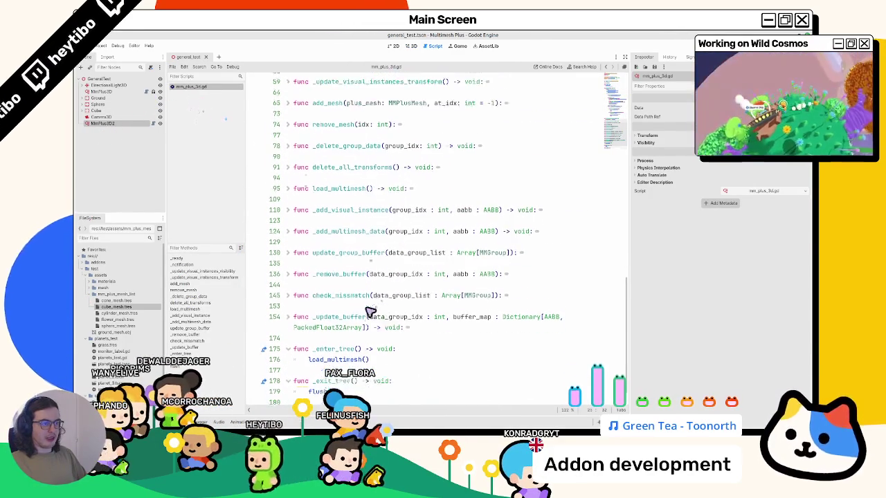
{"action": "scroll", "coordinate": [368, 320], "scroll_direction": "up", "scroll_amount": 8}
{"action": "scroll", "coordinate": [367, 320], "scroll_direction": "up", "scroll_amount": 2}
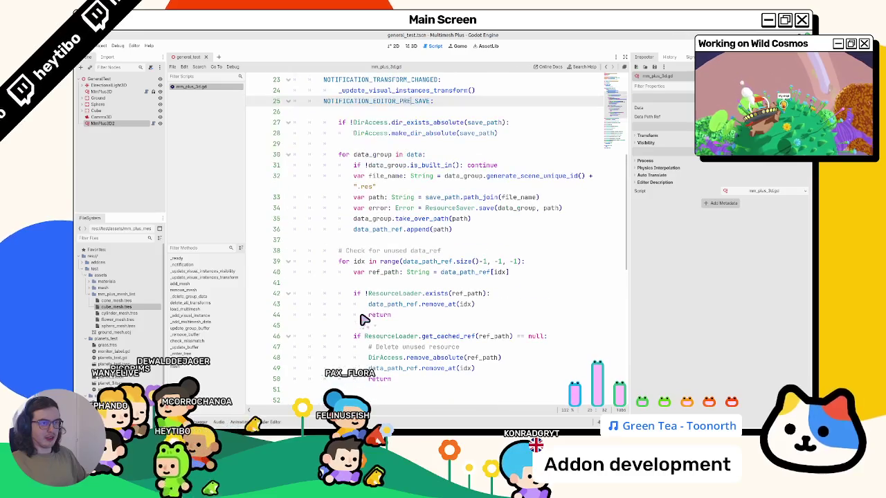
Step: Open mm_plus_editor.gd from the addons folder in the FileSystem dock
{"action": "left_click", "coordinate": [89, 276]}
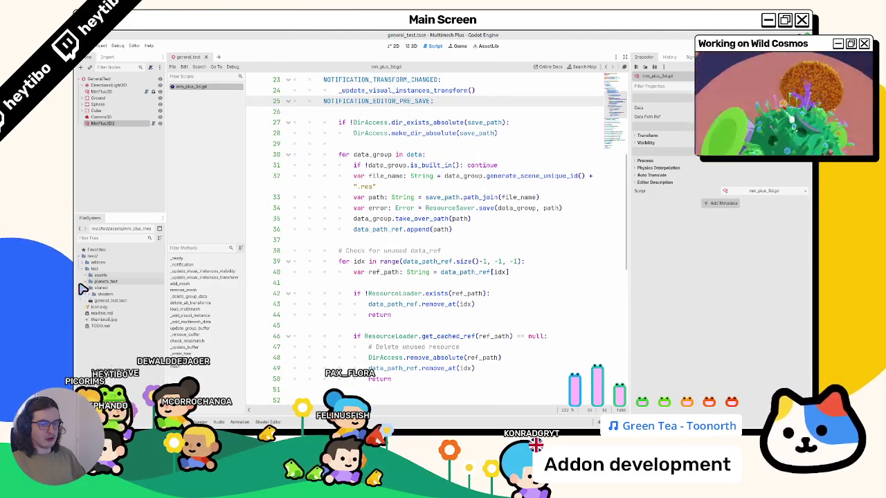
{"action": "left_click", "coordinate": [84, 263]}
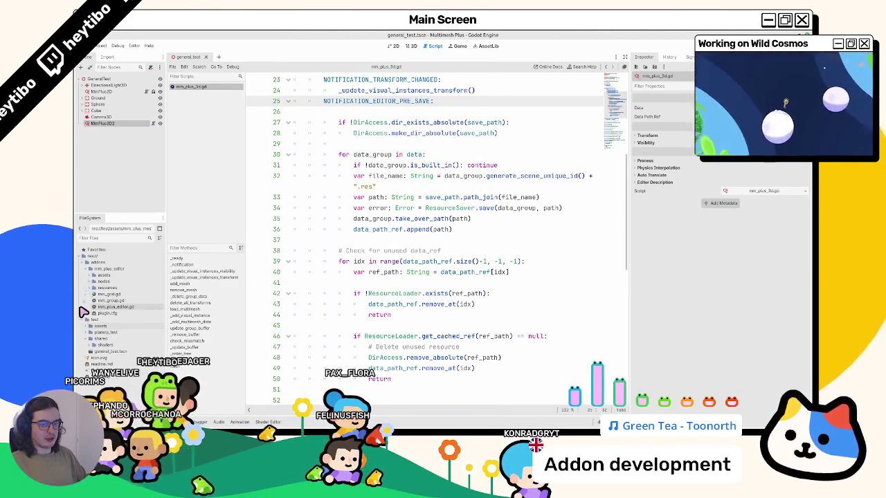
{"action": "double_click", "coordinate": [83, 308]}
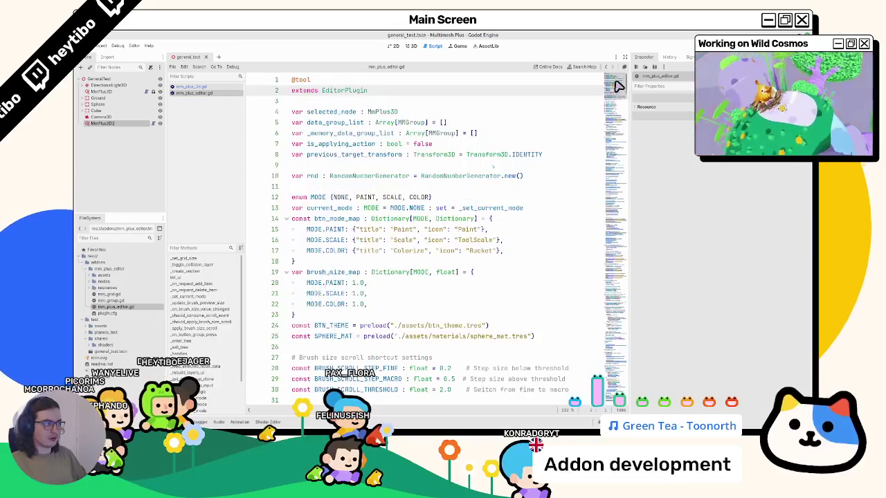
{"action": "left_click_drag", "start_coordinate": [620, 88], "coordinate": [616, 208]}
{"action": "scroll", "coordinate": [385, 362], "scroll_direction": "up", "scroll_amount": 3}
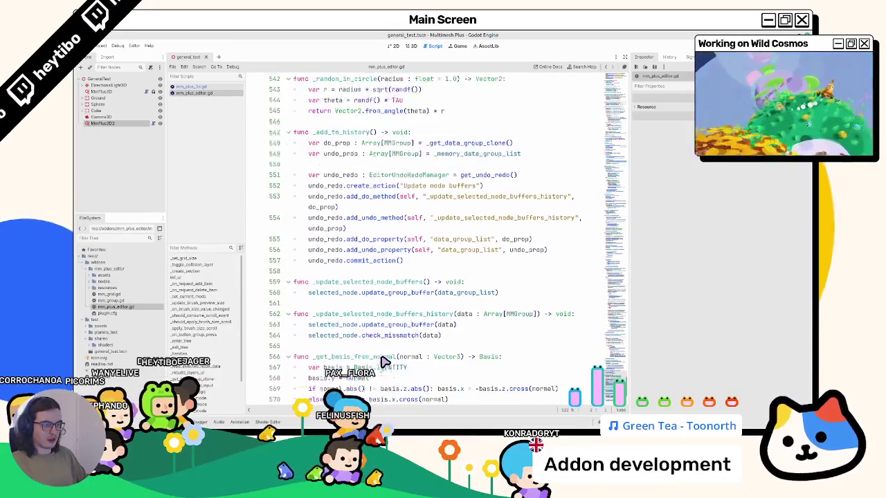
{"action": "scroll", "coordinate": [385, 362], "scroll_direction": "up", "scroll_amount": 5}
{"action": "scroll", "coordinate": [390, 353], "scroll_direction": "up", "scroll_amount": 7}
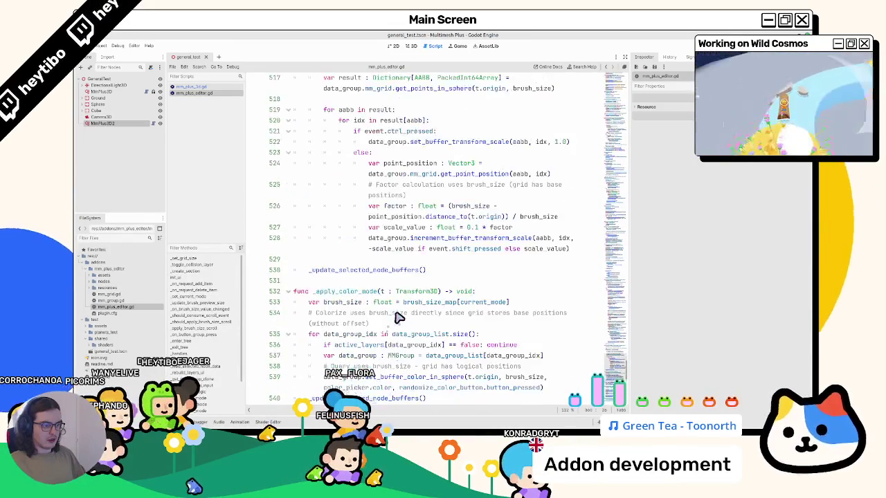
{"action": "scroll", "coordinate": [341, 299], "scroll_direction": "up", "scroll_amount": 12}
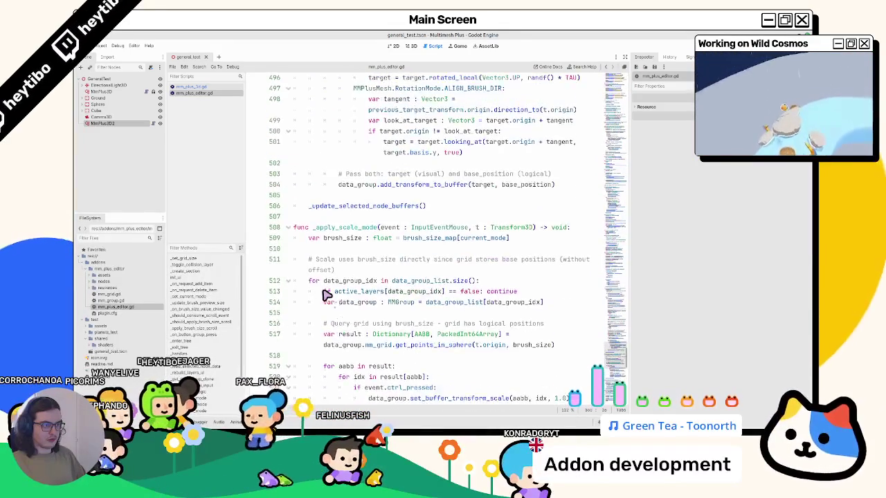
Step: Find _enter_tree, review init_ui and the _enter_tree docs, and add a new line after init_ui()
{"action": "type", "text": "enter_tre"}
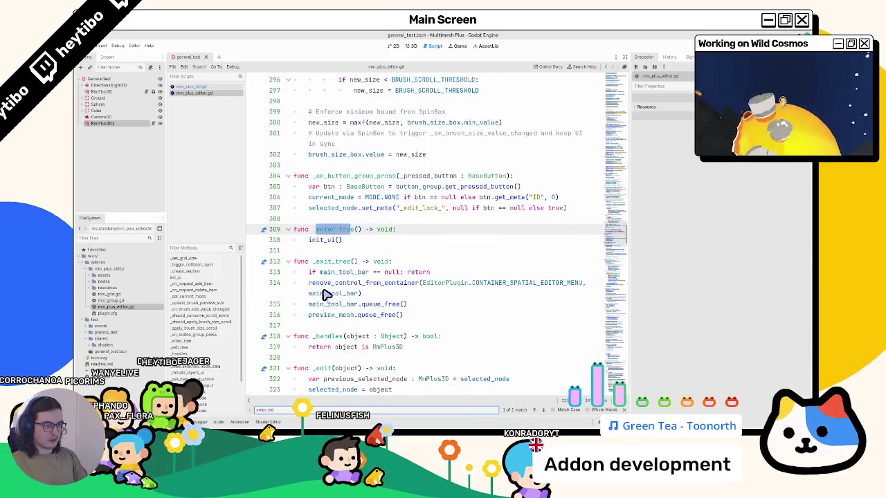
{"action": "key", "text": "Escape"}
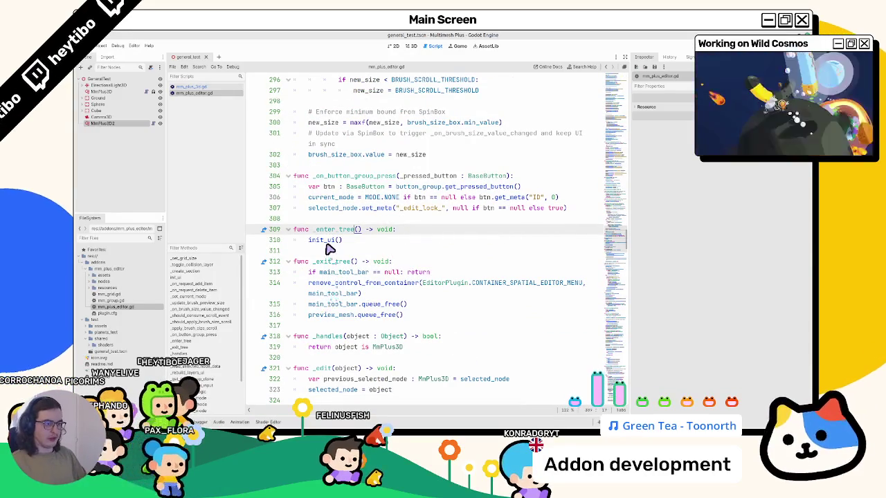
{"action": "left_click", "coordinate": [327, 241], "text": "ctrl"}
{"action": "double_click", "coordinate": [325, 241]}
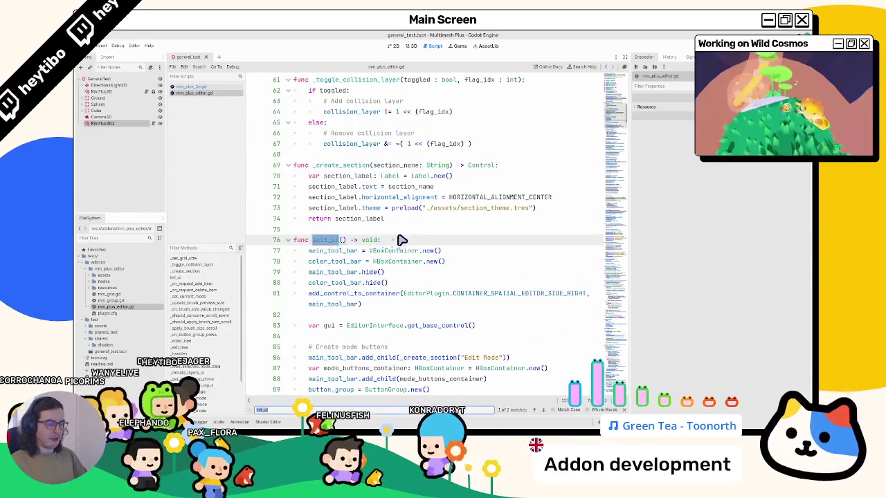
{"action": "key", "text": "alt+Left"}
{"action": "left_click", "coordinate": [358, 222]}
{"action": "left_click", "coordinate": [354, 220], "text": "ctrl"}
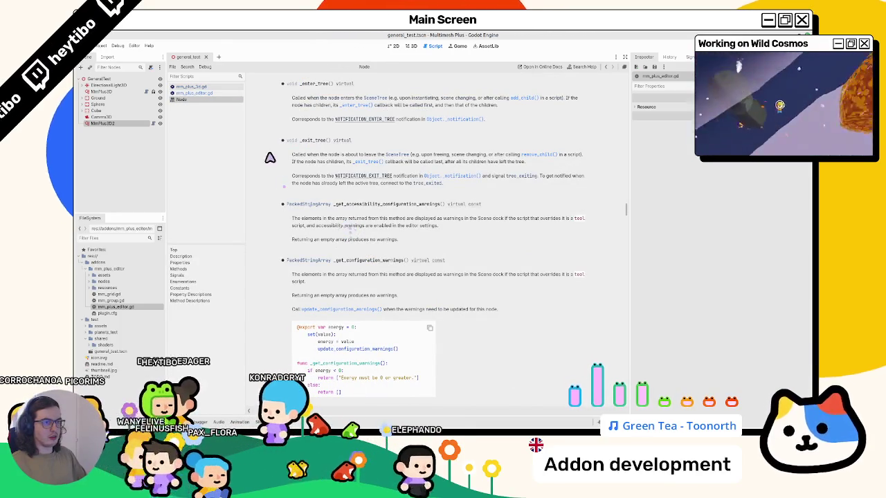
{"action": "middle_click", "coordinate": [213, 104]}
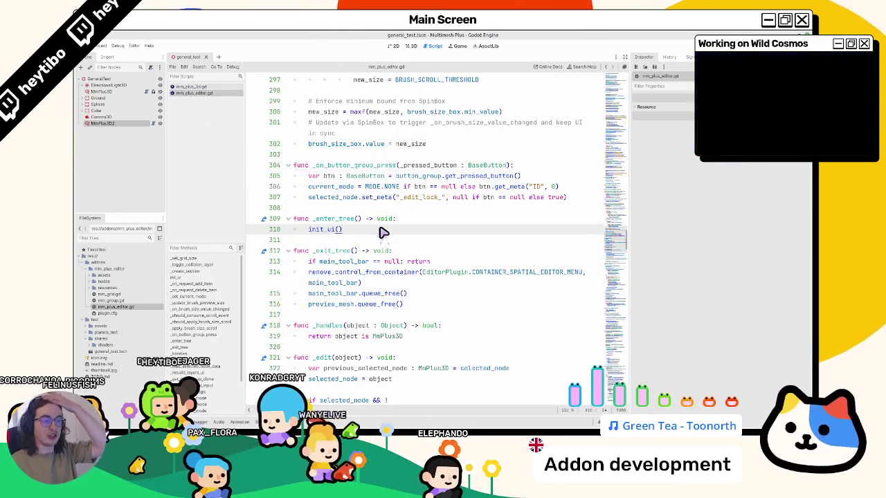
{"action": "key", "text": "Return"}
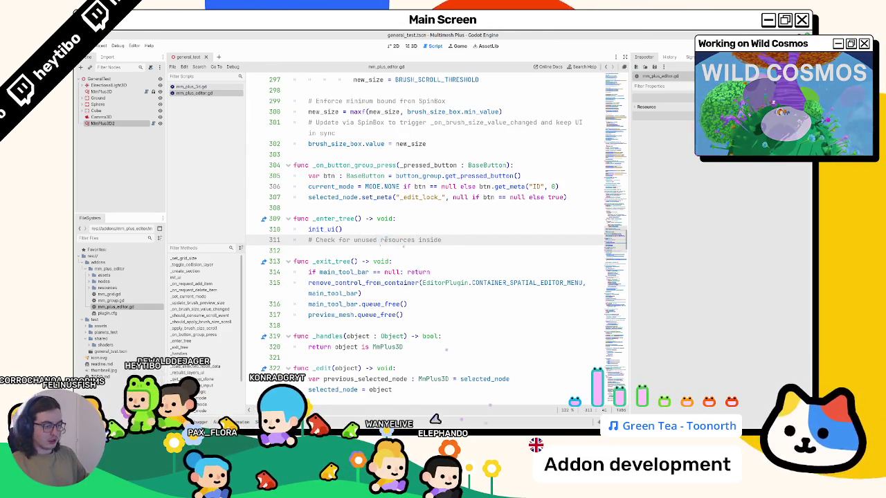
Step: Copy the .mmplus_save_dir folder name and append it to the line 311 comment
{"action": "left_click", "coordinate": [503, 163]}
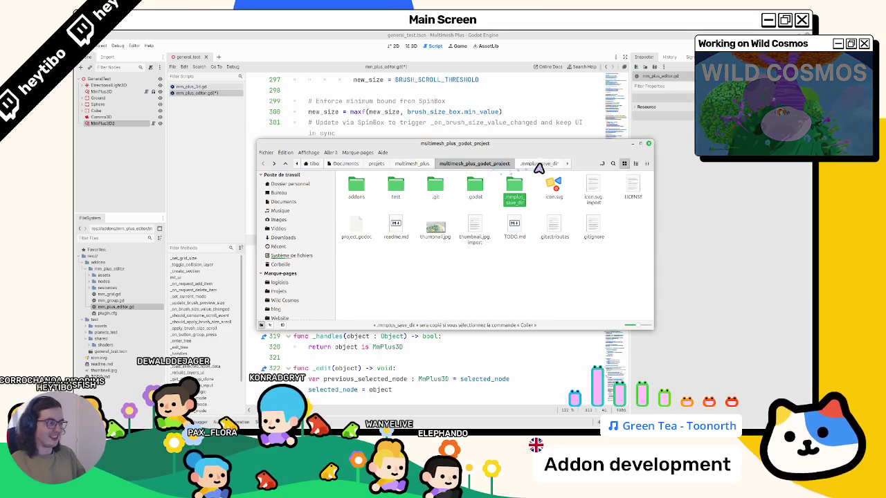
{"action": "left_click", "coordinate": [524, 194]}
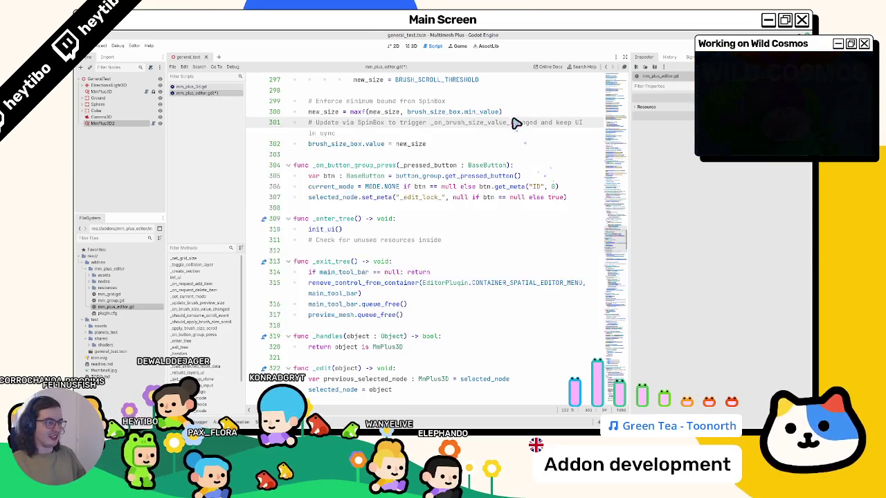
{"action": "left_click", "coordinate": [512, 121]}
{"action": "left_click", "coordinate": [472, 243]}
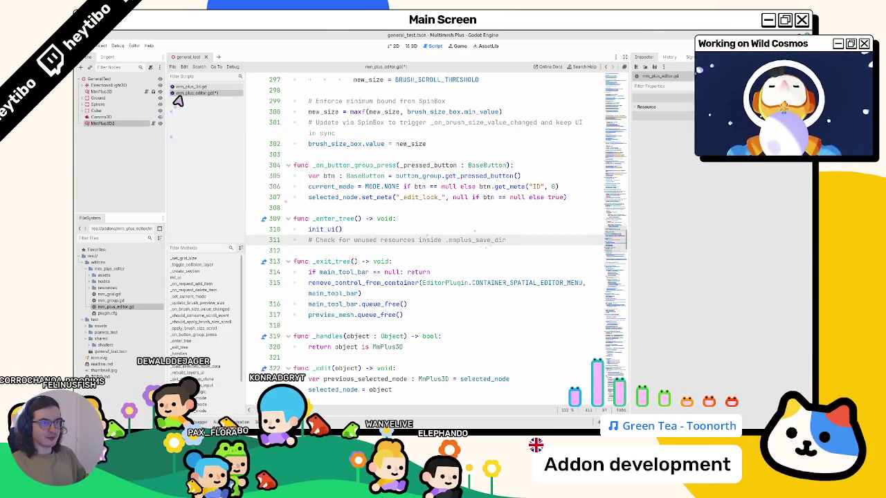
{"action": "left_click", "coordinate": [188, 86]}
{"action": "left_click", "coordinate": [190, 92]}
{"action": "left_click", "coordinate": [466, 234]}
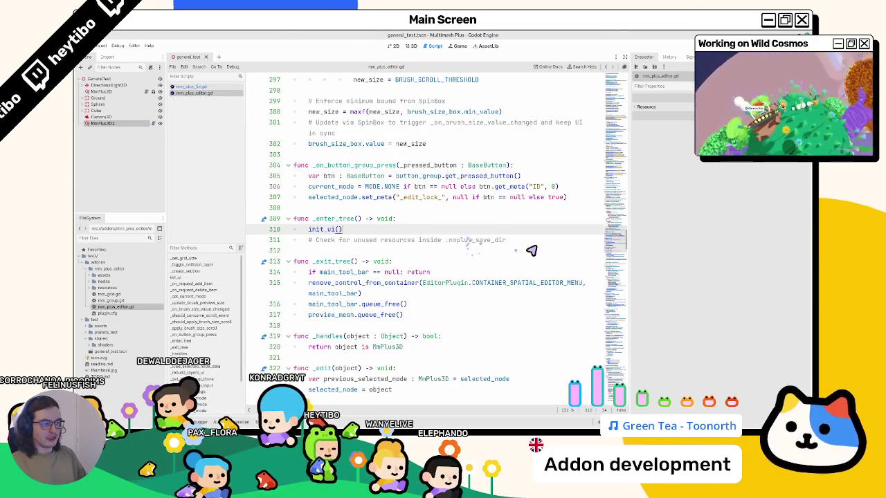
{"action": "left_click", "coordinate": [550, 244]}
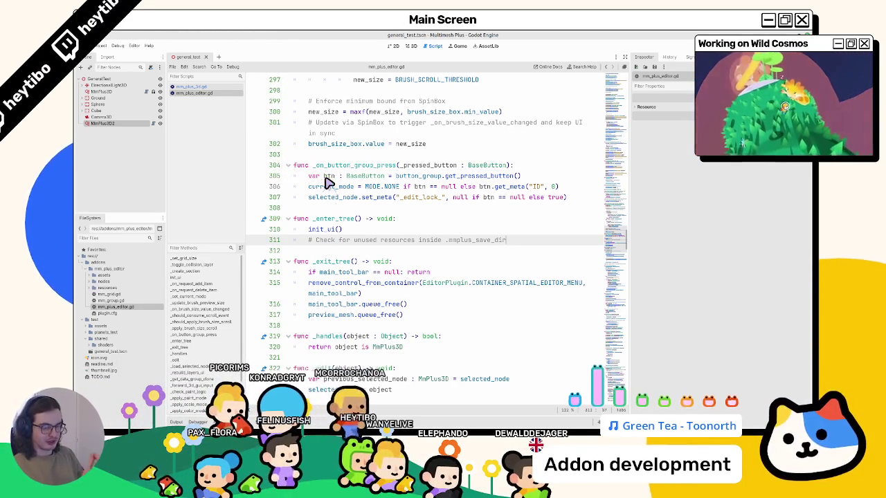
{"action": "mouse_move", "coordinate": [322, 191]}
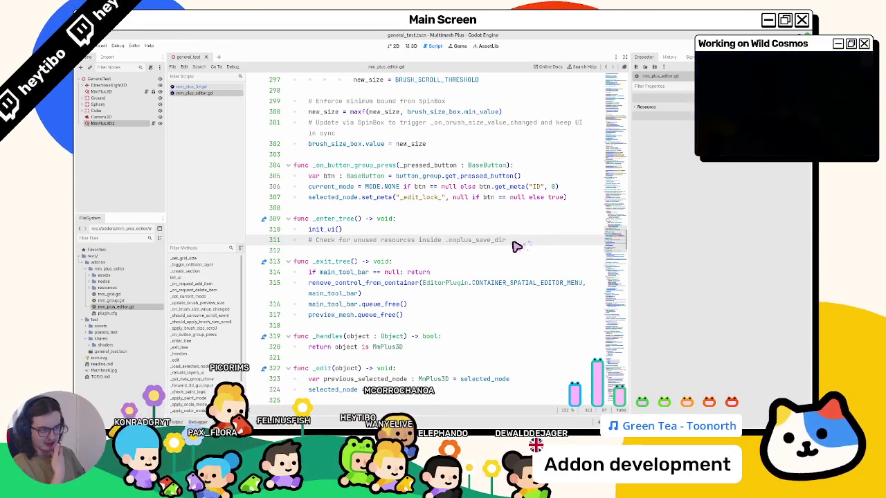
Step: Write a _check_unused_resources() -> void stub with a pass body at the end of mm_plus_editor.gd
{"action": "scroll", "coordinate": [516, 245], "scroll_direction": "down", "scroll_amount": 4}
{"action": "scroll", "coordinate": [490, 270], "scroll_direction": "down", "scroll_amount": 8}
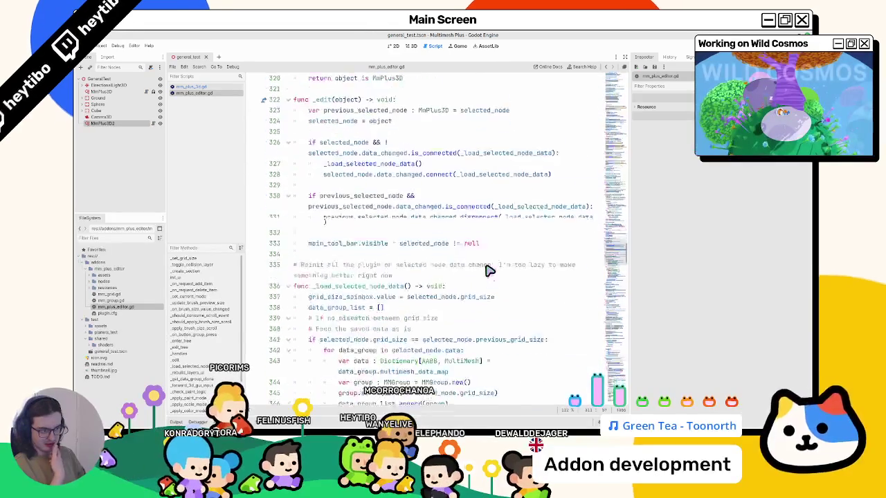
{"action": "scroll", "coordinate": [488, 278], "scroll_direction": "down", "scroll_amount": 14}
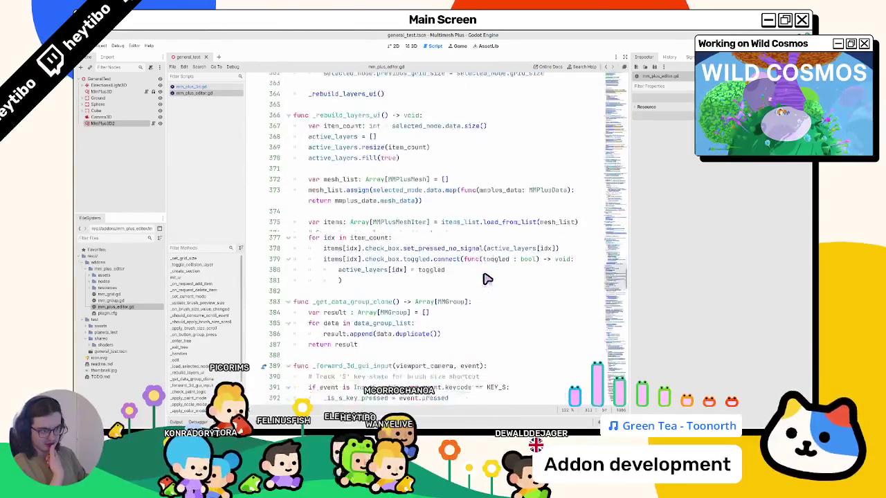
{"action": "scroll", "coordinate": [620, 303], "scroll_direction": "down", "scroll_amount": 6}
{"action": "scroll", "coordinate": [547, 317], "scroll_direction": "down", "scroll_amount": 20}
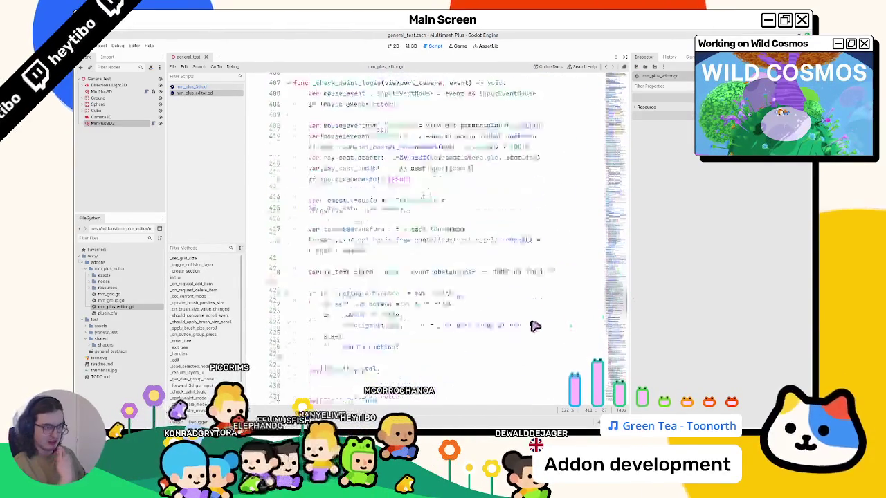
{"action": "scroll", "coordinate": [547, 318], "scroll_direction": "down", "scroll_amount": 20}
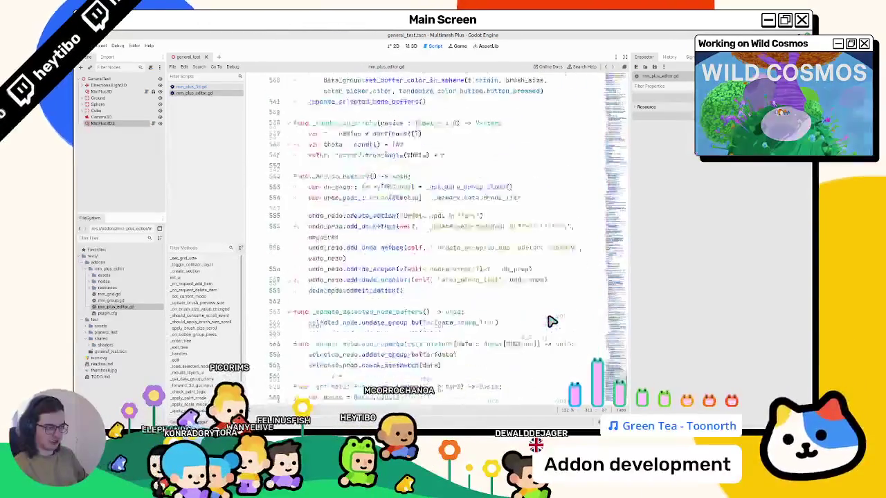
{"action": "scroll", "coordinate": [376, 327], "scroll_direction": "down", "scroll_amount": 2}
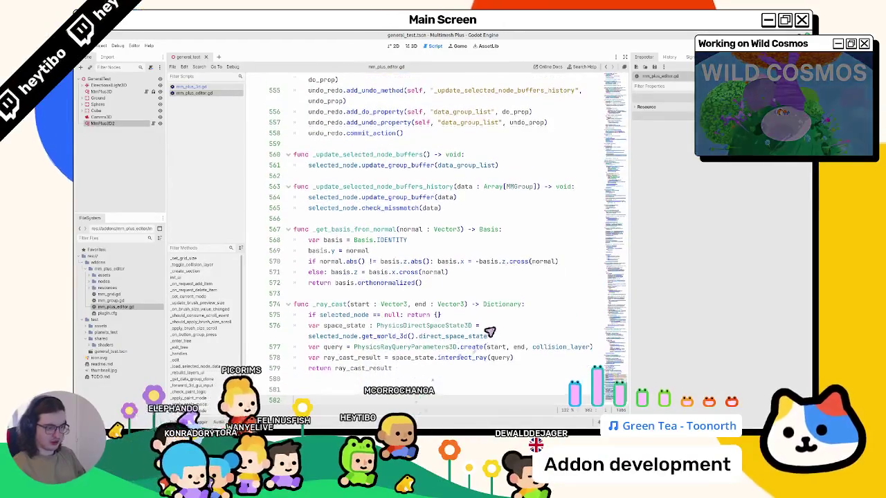
{"action": "type", "text": "func _check_unused"}
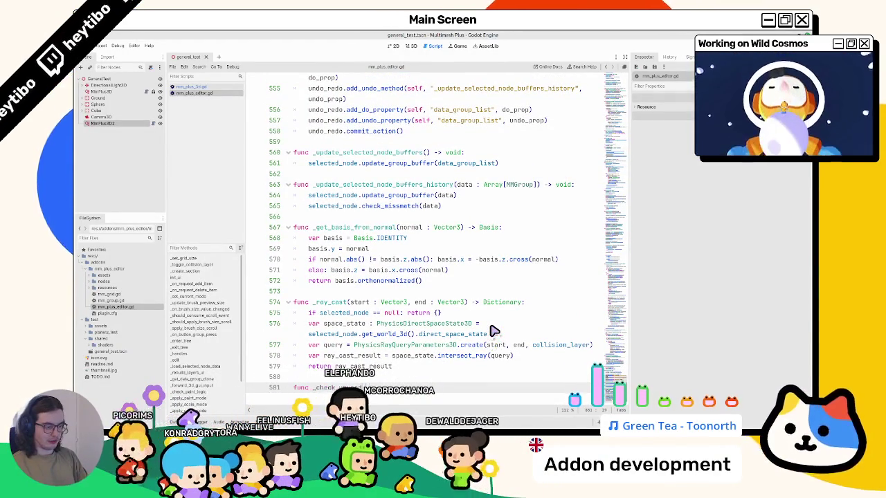
{"action": "key", "text": "Return"}
{"action": "type", "text": "pass"}
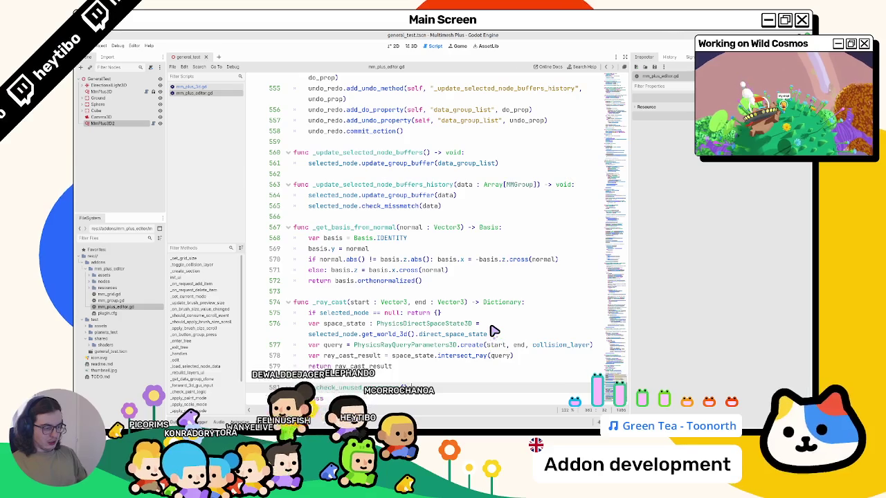
{"action": "type", "text": "():"}
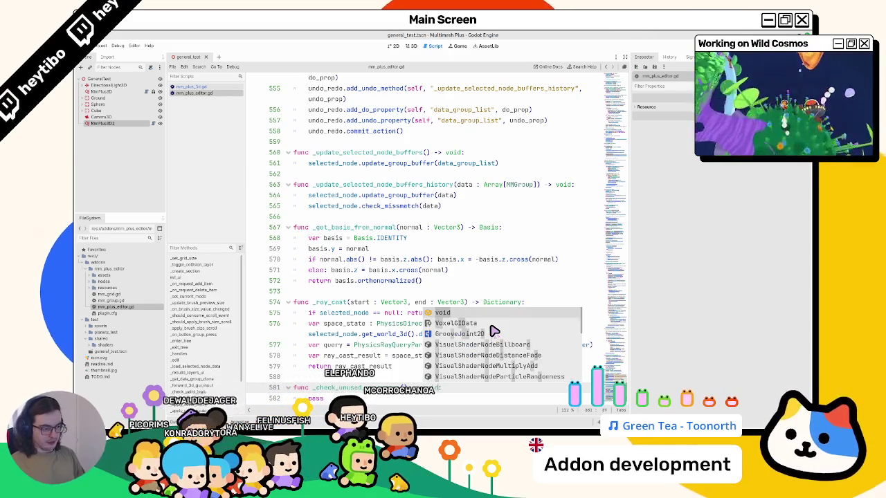
Step: Search for the line 311 comment and check_missmatch code, then view mm_plus_3d.gd's data_ref cleanup
{"action": "double_click", "coordinate": [357, 388]}
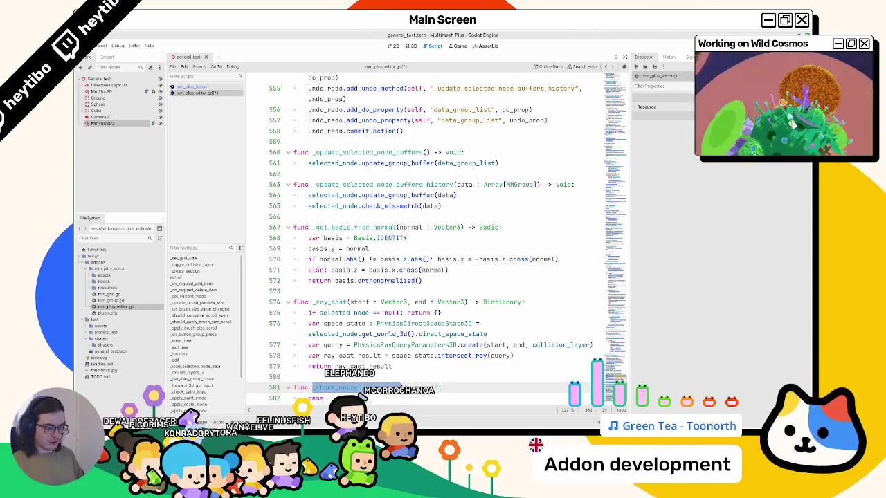
{"action": "key", "text": "ctrl+f"}
{"action": "type", "text": "check for"}
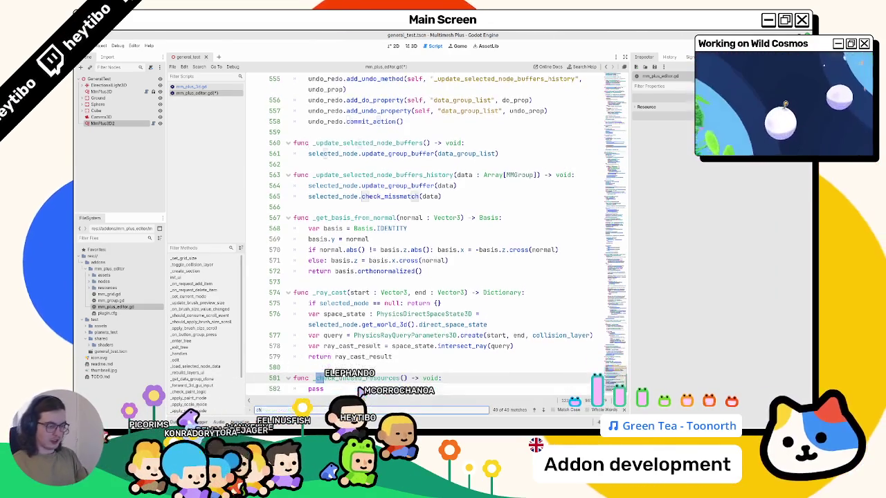
{"action": "key", "text": "Escape"}
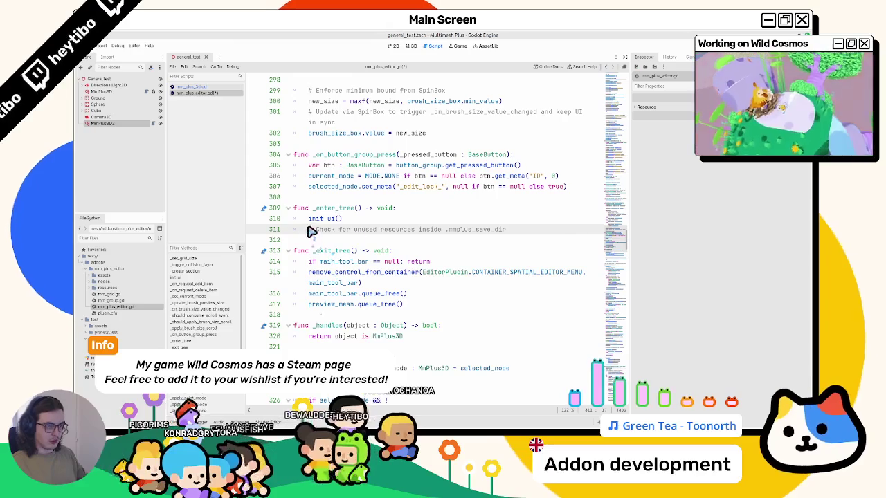
{"action": "left_click_drag", "start_coordinate": [308, 230], "coordinate": [571, 228]}
{"action": "type", "text": "check_missmatch"}
{"action": "left_click", "coordinate": [358, 234], "text": "ctrl"}
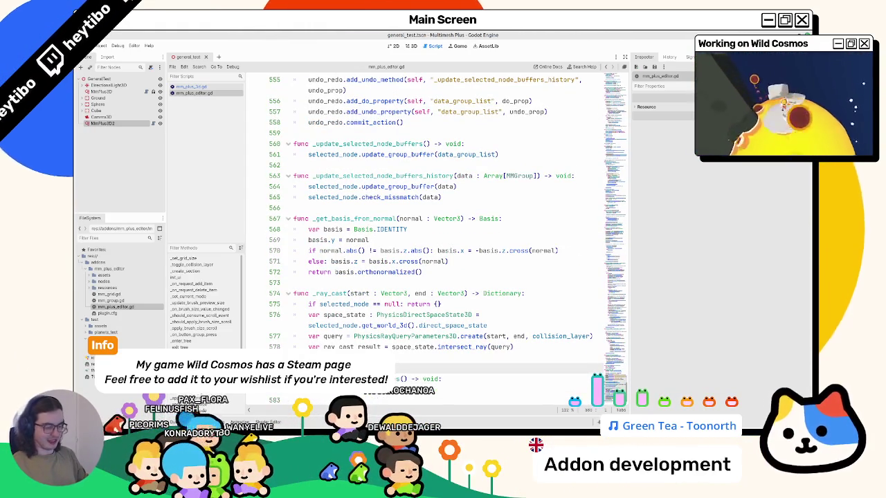
{"action": "scroll", "coordinate": [429, 229], "scroll_direction": "down", "scroll_amount": 1}
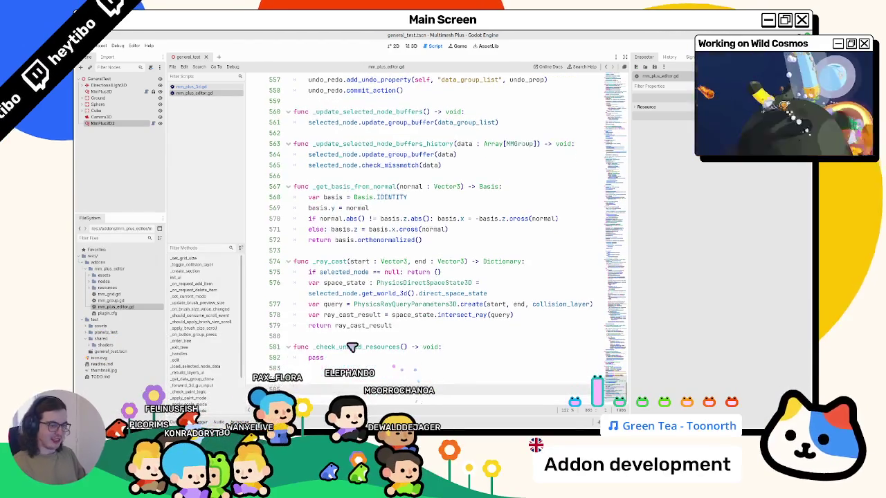
{"action": "left_click", "coordinate": [206, 87]}
Step: Replace pass with DirAccess and read the DirAccess class documentation's file-listing example
{"action": "scroll", "coordinate": [443, 249], "scroll_direction": "down", "scroll_amount": 4}
{"action": "scroll", "coordinate": [443, 249], "scroll_direction": "up", "scroll_amount": 2}
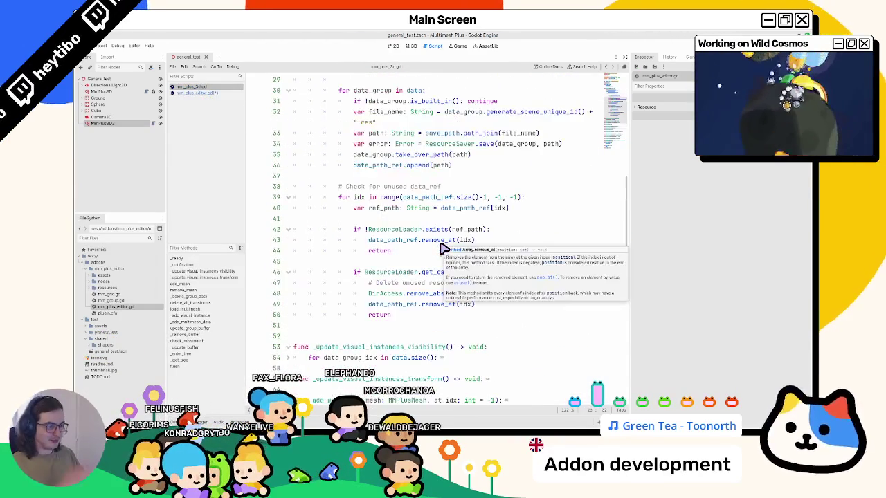
{"action": "left_click", "coordinate": [400, 325]}
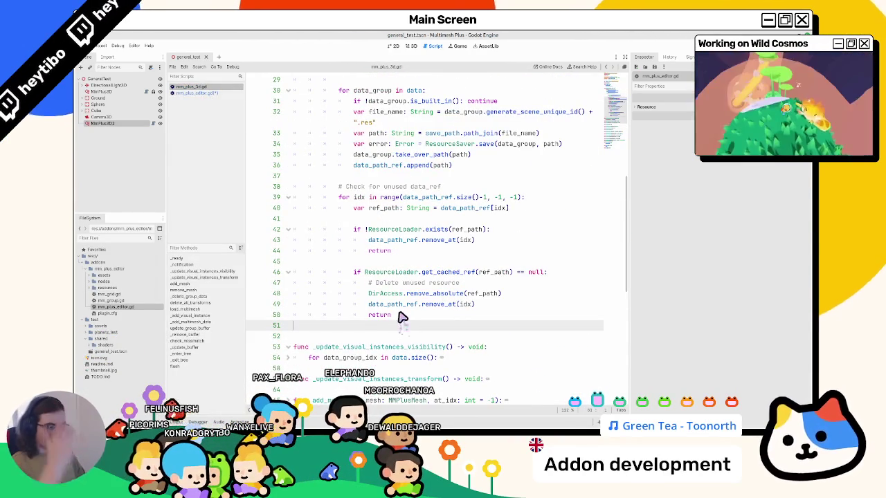
{"action": "key", "text": "alt+Left"}
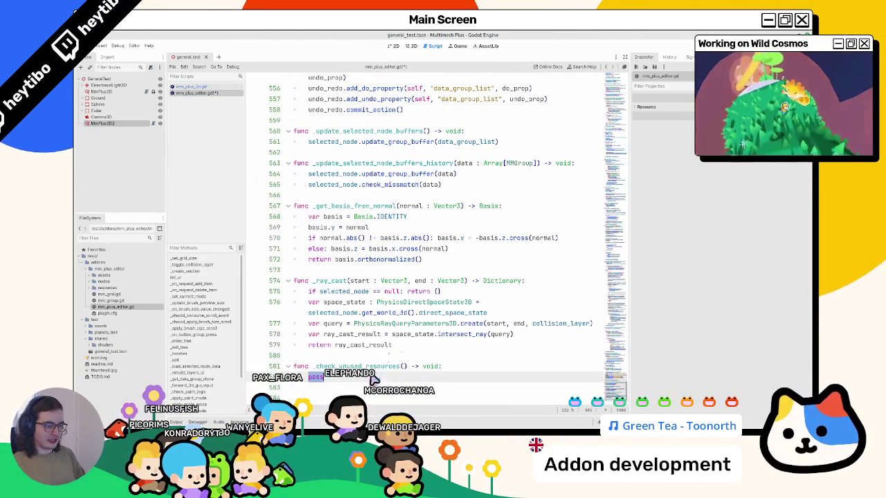
{"action": "key", "text": "BackSpace"}
{"action": "type", "text": "Dir"}
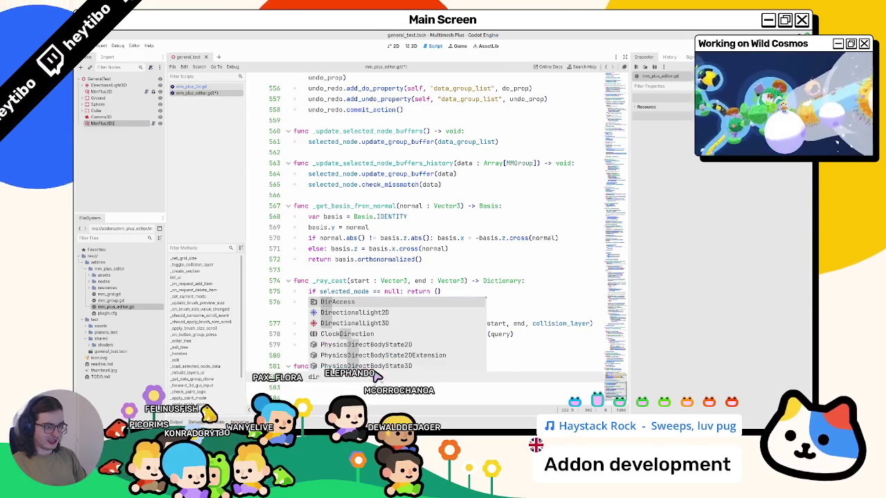
{"action": "key", "text": "Return"}
{"action": "left_click", "coordinate": [351, 378], "text": "ctrl"}
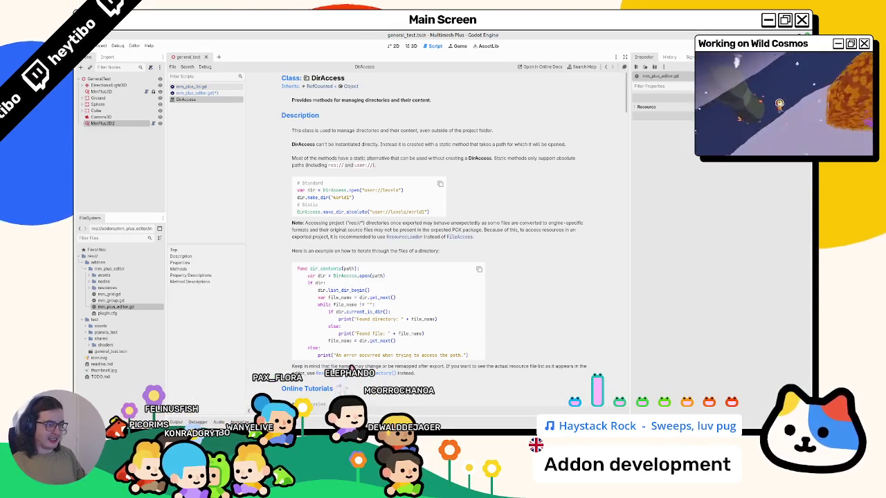
{"action": "mouse_move", "coordinate": [356, 251]}
{"action": "left_mouse_down"}
{"action": "mouse_move", "coordinate": [346, 275]}
{"action": "mouse_move", "coordinate": [381, 278]}
{"action": "mouse_move", "coordinate": [367, 285]}
{"action": "mouse_move", "coordinate": [380, 275]}
{"action": "left_mouse_up"}
{"action": "left_click", "coordinate": [387, 279]}
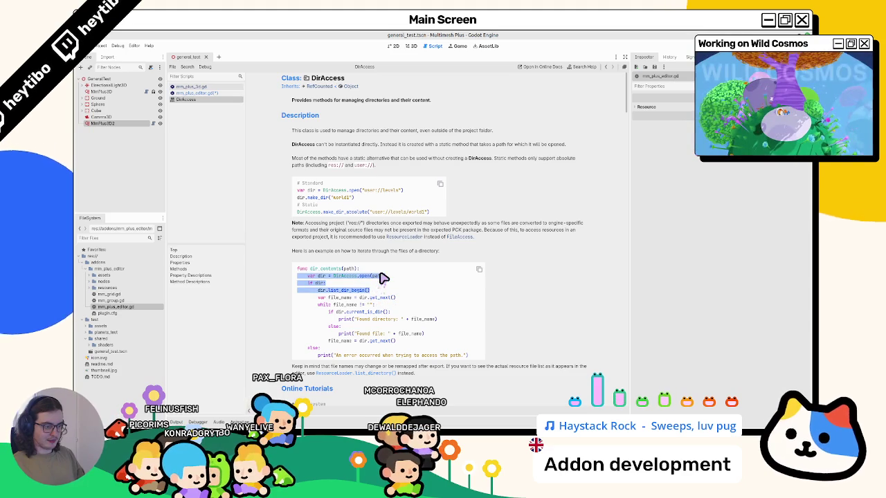
{"action": "key", "text": "alt+Left"}
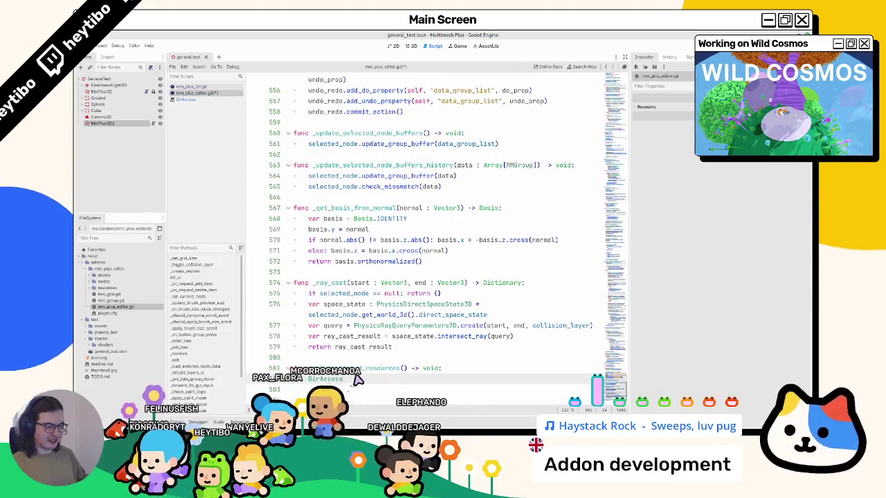
Step: Complete the call as DirAccess.get_files_at() and bring up mm_plus_3d.gd
{"action": "type", "text": ".get_files"}
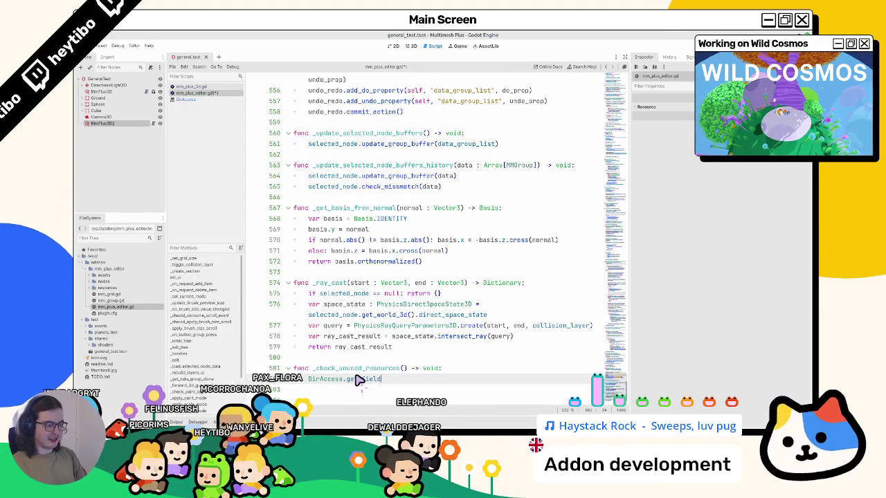
{"action": "key", "text": "BackSpace"}
{"action": "key", "text": "BackSpace"}
{"action": "key", "text": "BackSpace"}
{"action": "type", "text": "fi"}
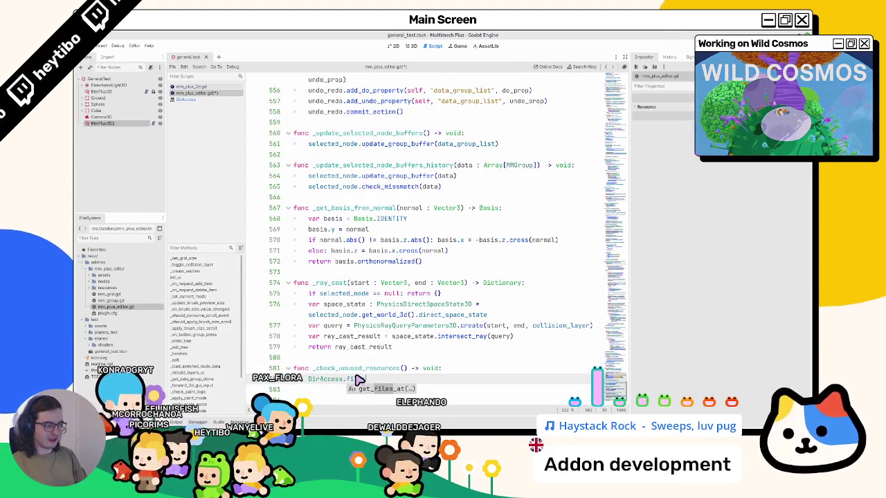
{"action": "key", "text": "Return"}
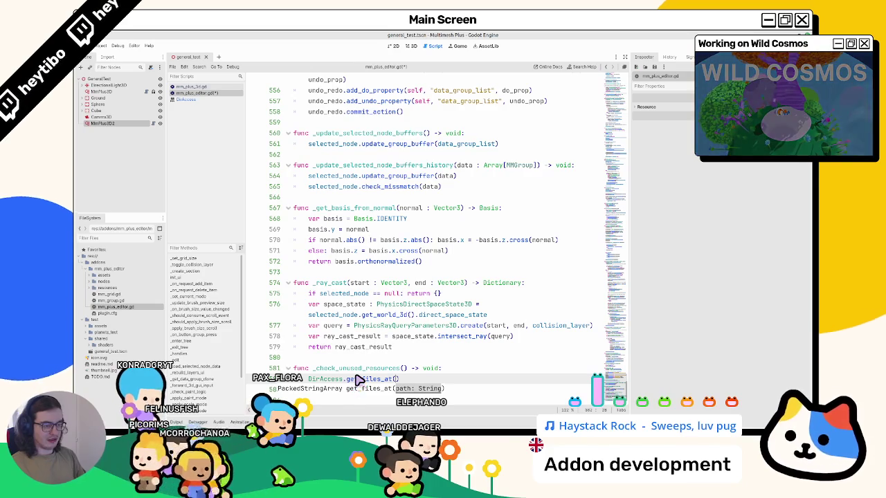
{"action": "left_click", "coordinate": [191, 88]}
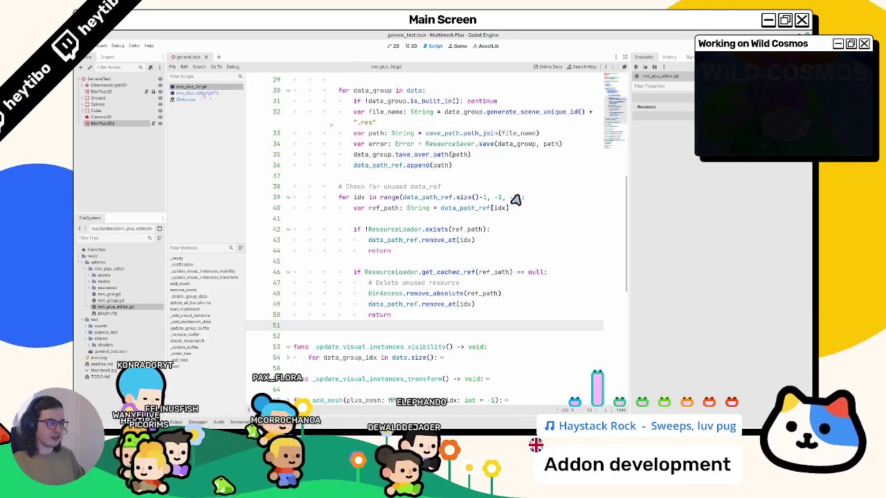
Step: Copy the save_path value 'res://.mmplus_save_dir/' from mm_plus_3d.gd line 11 into get_files_at()
{"action": "scroll", "coordinate": [562, 273], "scroll_direction": "up", "scroll_amount": 5}
{"action": "scroll", "coordinate": [534, 311], "scroll_direction": "up", "scroll_amount": 4}
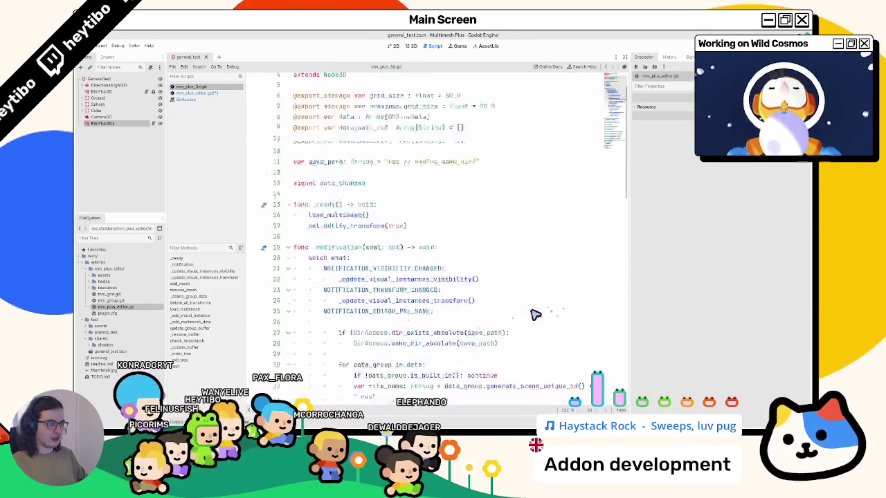
{"action": "left_click_drag", "start_coordinate": [510, 186], "coordinate": [385, 187]}
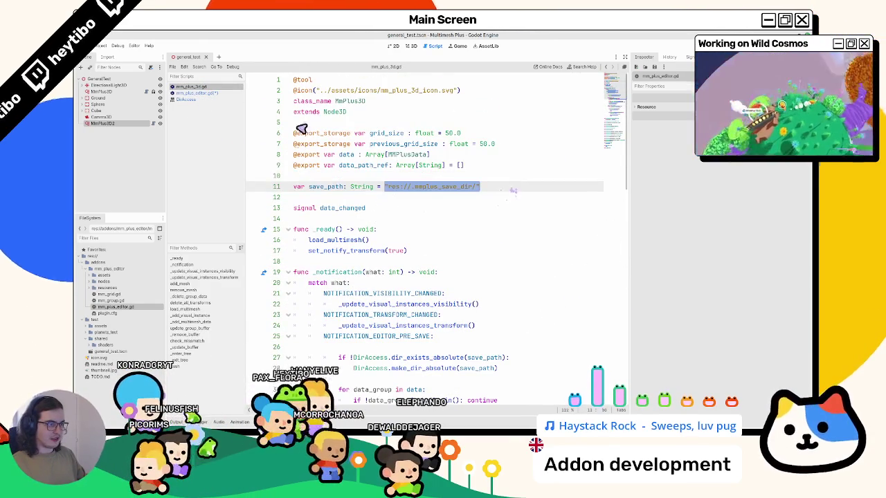
{"action": "left_click", "coordinate": [227, 100]}
{"action": "left_click", "coordinate": [198, 92]}
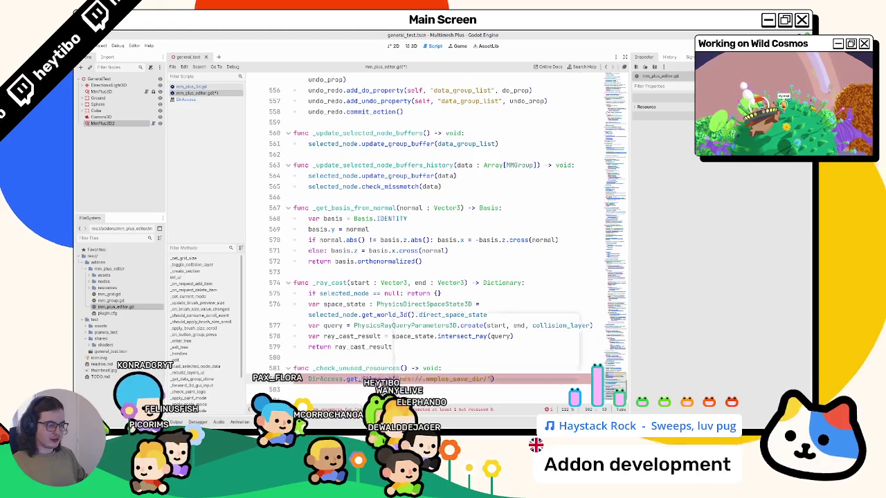
{"action": "left_click", "coordinate": [450, 379], "text": "ctrl"}
Step: Widen the code area and select the directory-check lines in mm_plus_3d.gd
{"action": "scroll", "coordinate": [406, 263], "scroll_direction": "down", "scroll_amount": 3}
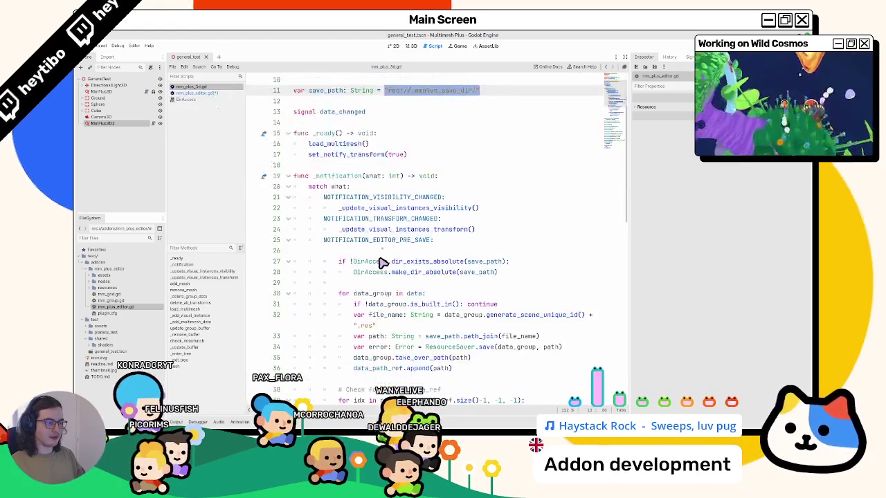
{"action": "scroll", "coordinate": [405, 263], "scroll_direction": "up", "scroll_amount": 2}
{"action": "scroll", "coordinate": [406, 265], "scroll_direction": "up", "scroll_amount": 1}
{"action": "scroll", "coordinate": [378, 272], "scroll_direction": "down", "scroll_amount": 4}
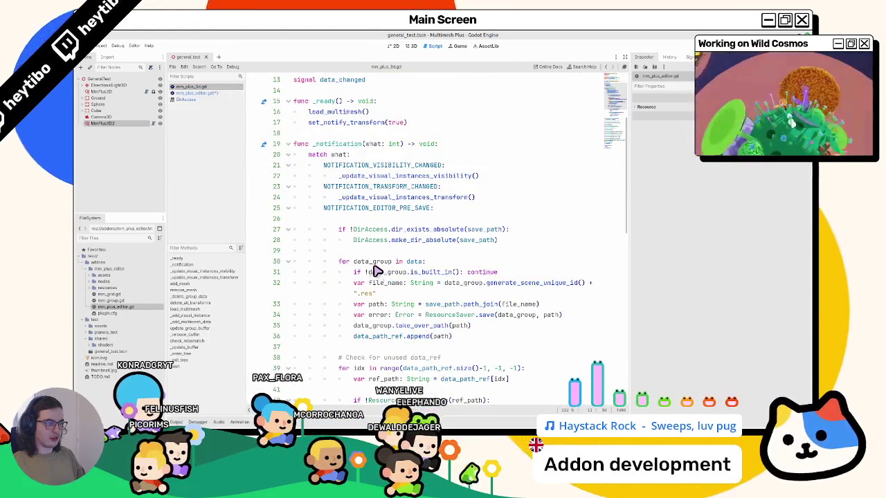
{"action": "scroll", "coordinate": [431, 271], "scroll_direction": "up", "scroll_amount": 3}
{"action": "left_click_drag", "start_coordinate": [634, 242], "coordinate": [716, 243]}
{"action": "left_click_drag", "start_coordinate": [498, 336], "coordinate": [293, 315]}
{"action": "key", "text": "shift+Down"}
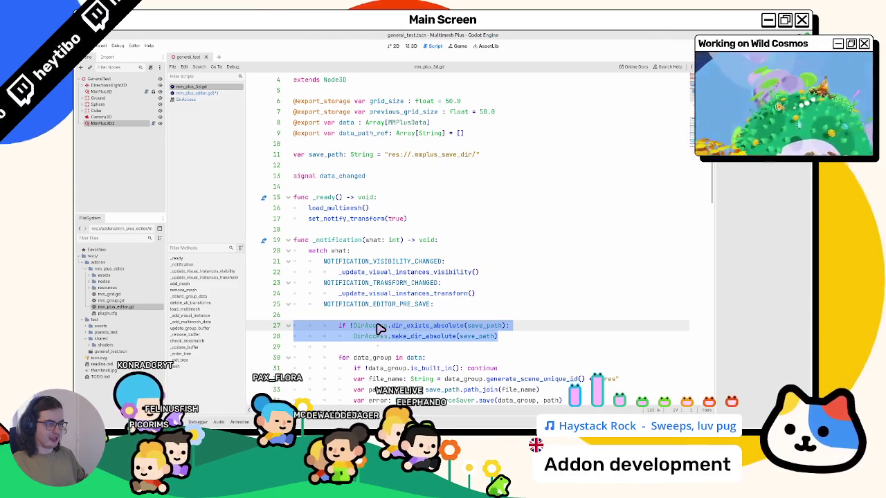
{"action": "mouse_move", "coordinate": [379, 327]}
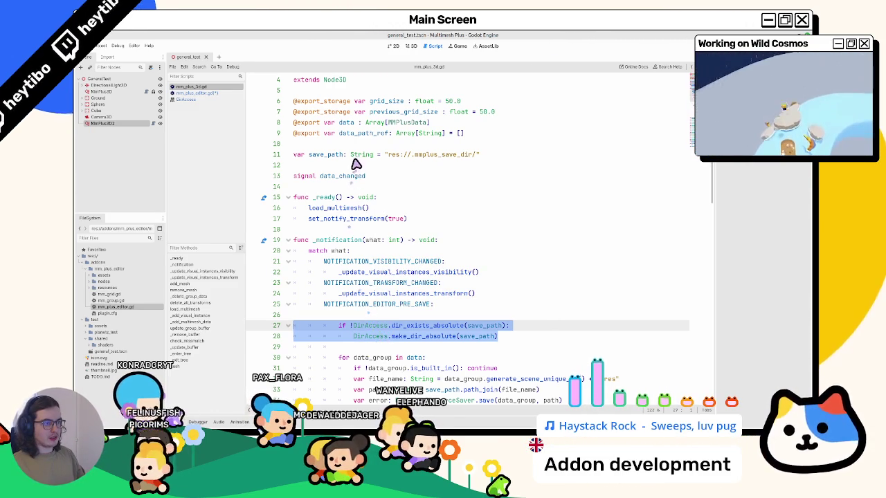
Step: Paste the save_path line from mm_plus_3d.gd into _check_unused_resources
{"action": "triple_click", "coordinate": [411, 156]}
{"action": "key", "text": "ctrl+c"}
{"action": "left_click", "coordinate": [202, 94]}
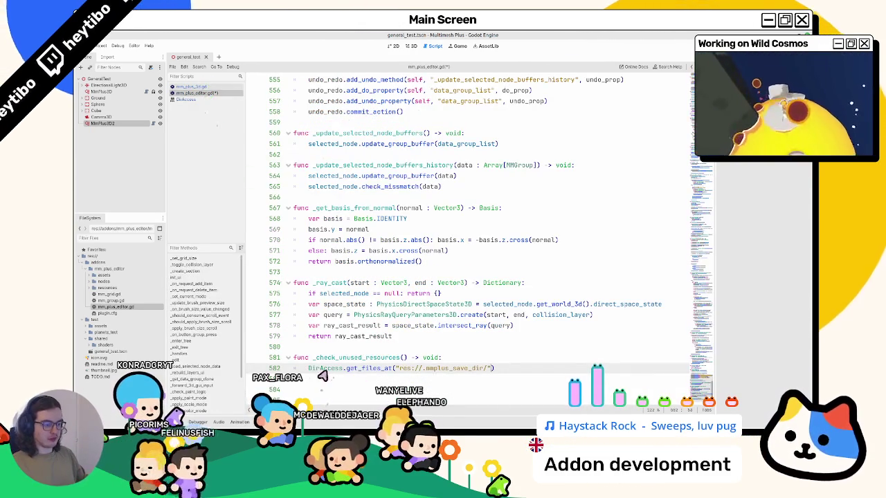
{"action": "left_click", "coordinate": [494, 358]}
{"action": "key", "text": "ctrl+v"}
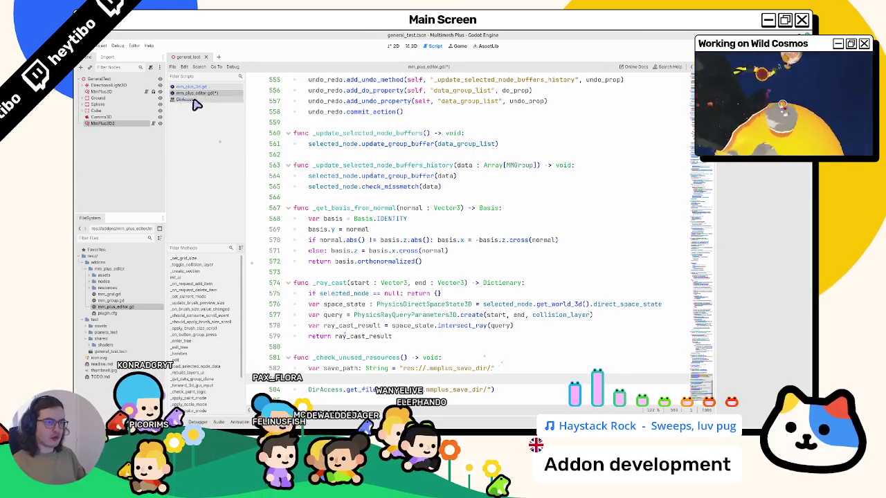
Step: Cut the directory-exists check lines 27–28 out of mm_plus_3d.gd
{"action": "left_click", "coordinate": [191, 87]}
{"action": "scroll", "coordinate": [356, 302], "scroll_direction": "down", "scroll_amount": 1}
{"action": "left_click_drag", "start_coordinate": [295, 229], "coordinate": [374, 244]}
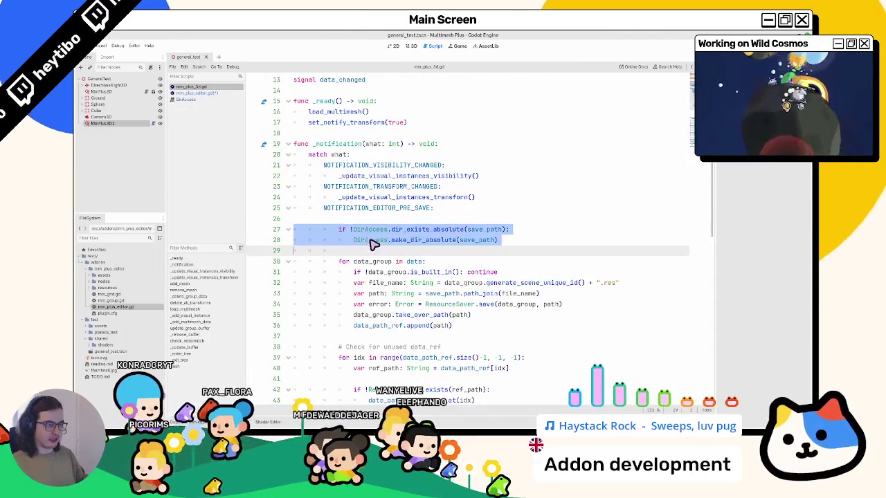
{"action": "key", "text": "Delete"}
{"action": "key", "text": "BackSpace"}
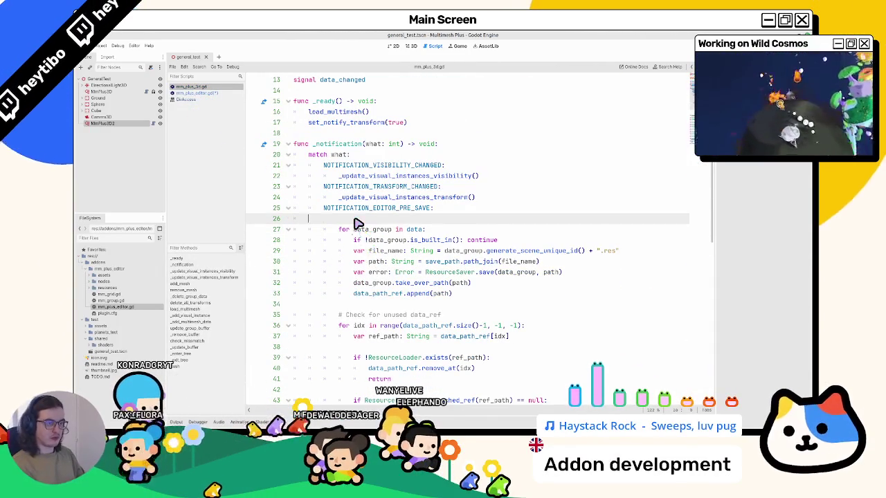
{"action": "key", "text": "Tab"}
{"action": "key", "text": "Tab"}
Step: Paste the directory check into _check_unused_resources, unindent it, and add a blank line after save_path
{"action": "left_click", "coordinate": [231, 93]}
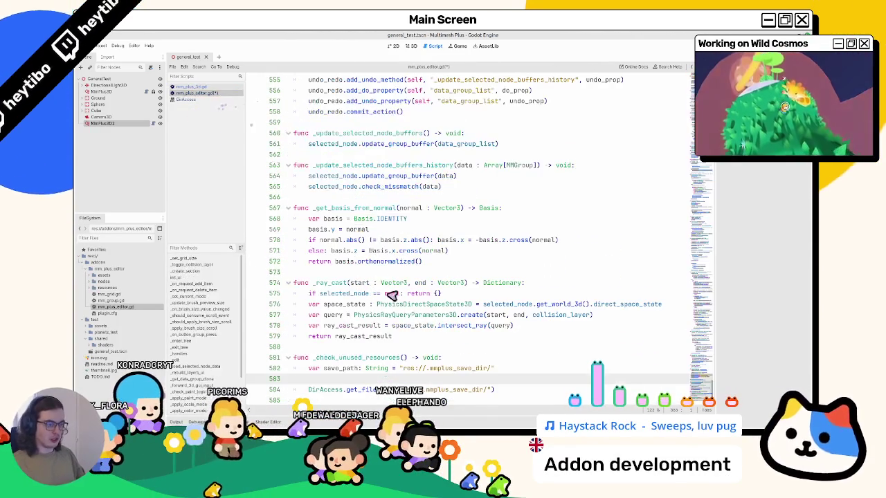
{"action": "left_click", "coordinate": [362, 347]}
{"action": "type", "text": "if !DirAccess.dir_exists_absolute(save_path): \t\t\t\tDirAccess.make_dir_absolute(save_path)"}
{"action": "left_click_drag", "start_coordinate": [360, 358], "coordinate": [516, 347]}
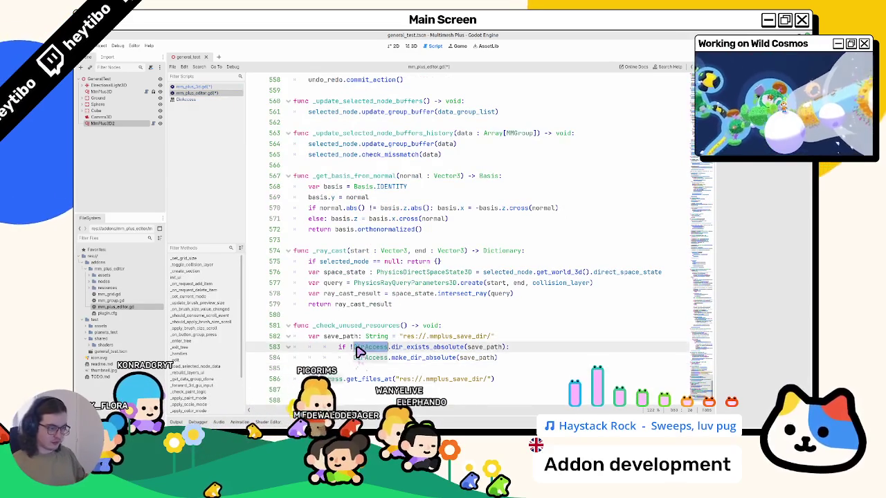
{"action": "key", "text": "shift+Tab"}
{"action": "key", "text": "shift+Tab"}
{"action": "left_click", "coordinate": [516, 341]}
{"action": "key", "text": "Return"}
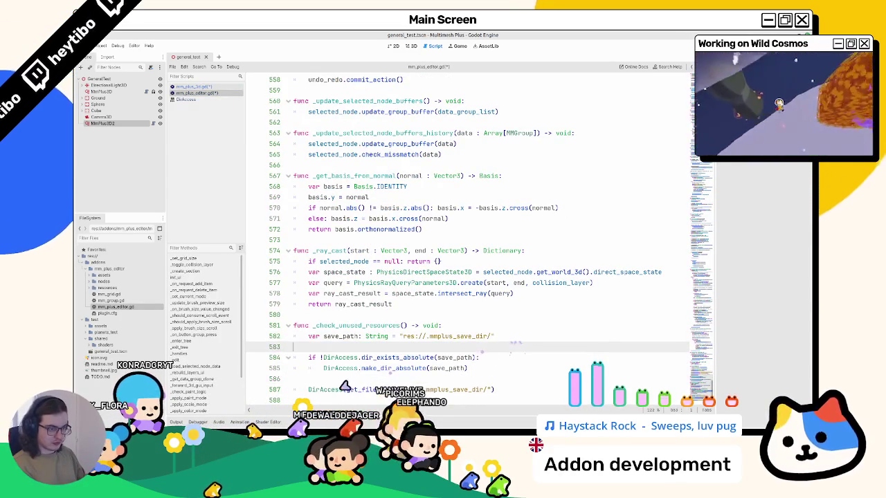
{"action": "left_click", "coordinate": [389, 369]}
Step: Save the script and check .mmplus_save_dir in the file manager
{"action": "scroll", "coordinate": [389, 360], "scroll_direction": "down", "scroll_amount": 1}
{"action": "key", "text": "ctrl+s"}
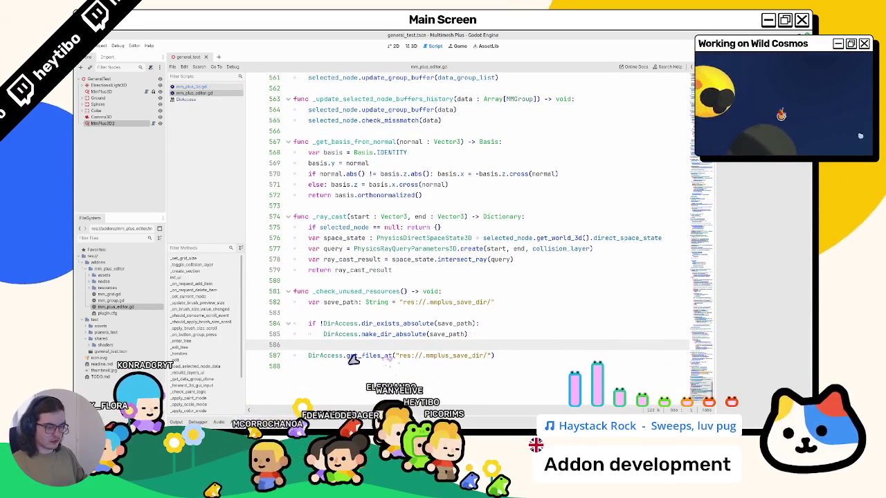
{"action": "key", "text": "alt+Tab"}
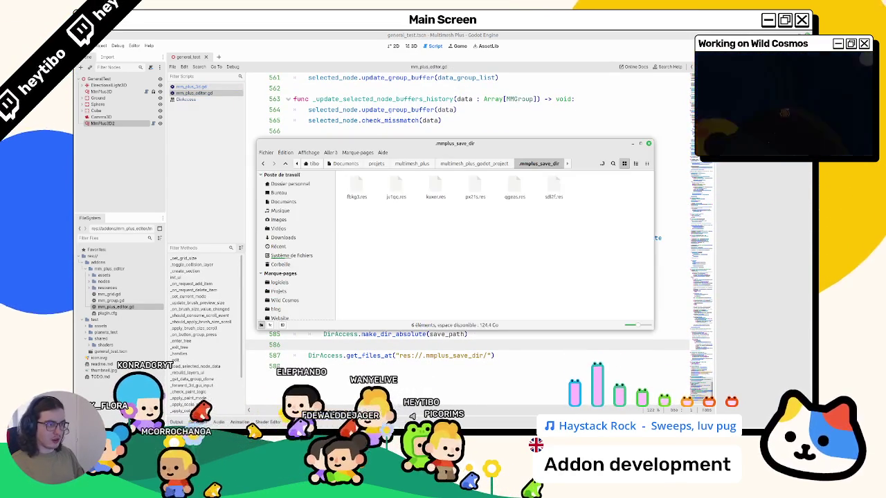
{"action": "left_click", "coordinate": [466, 36]}
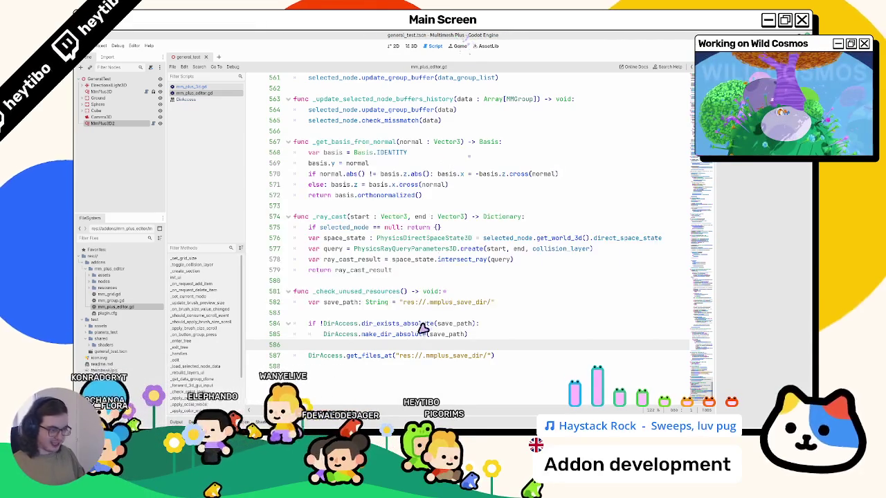
{"action": "scroll", "coordinate": [292, 330], "scroll_direction": "down", "scroll_amount": 2}
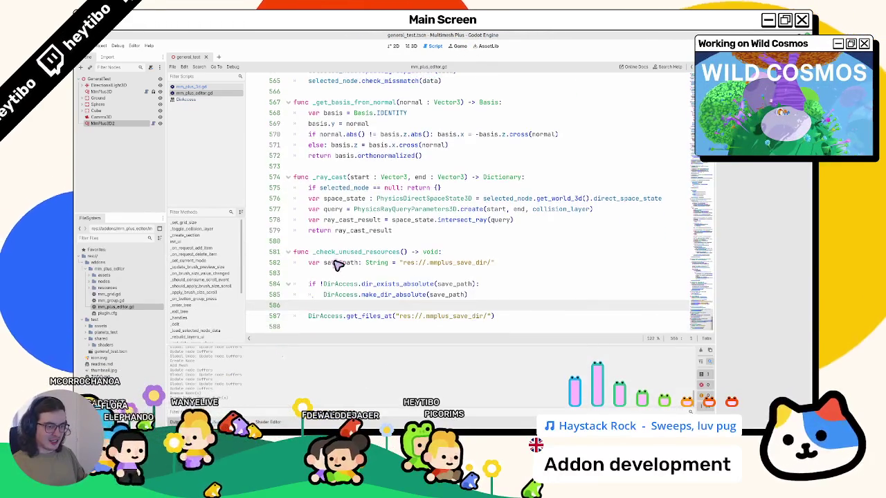
{"action": "left_click", "coordinate": [318, 317]}
{"action": "left_click", "coordinate": [347, 326]}
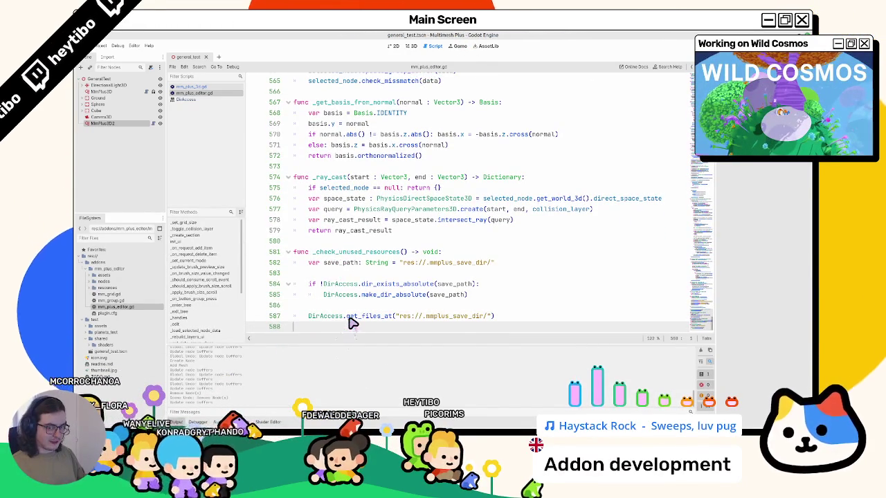
{"action": "double_click", "coordinate": [360, 253]}
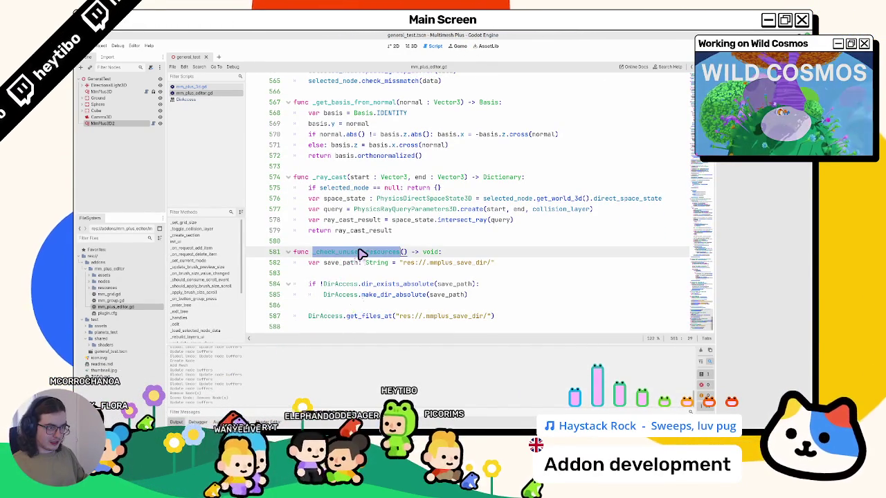
{"action": "scroll", "coordinate": [360, 254], "scroll_direction": "up", "scroll_amount": 12}
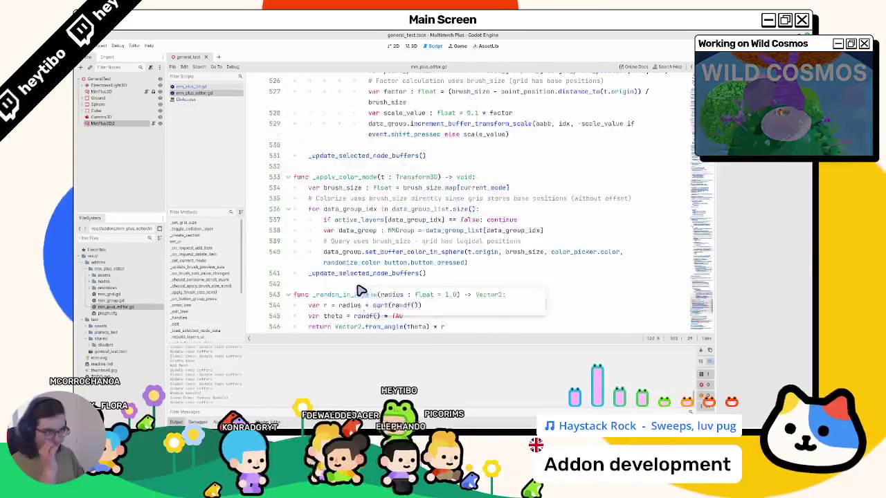
{"action": "scroll", "coordinate": [361, 294], "scroll_direction": "down", "scroll_amount": 13}
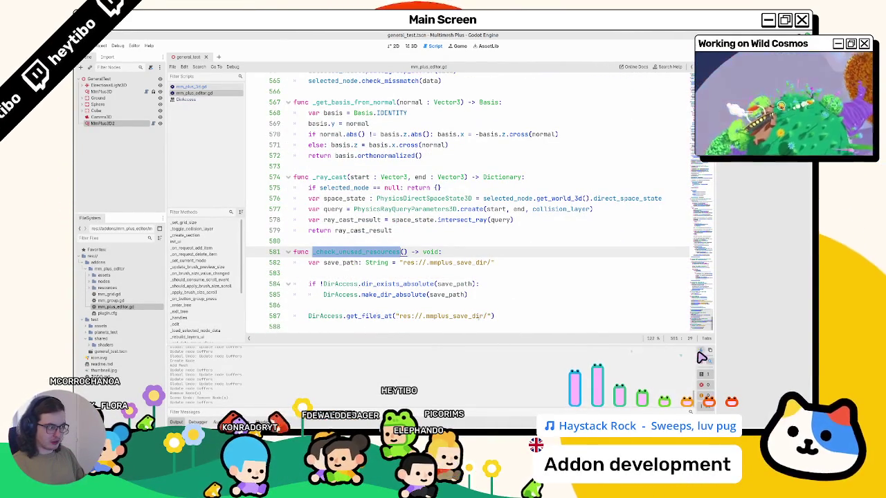
{"action": "left_click", "coordinate": [597, 317]}
{"action": "left_click", "coordinate": [599, 308]}
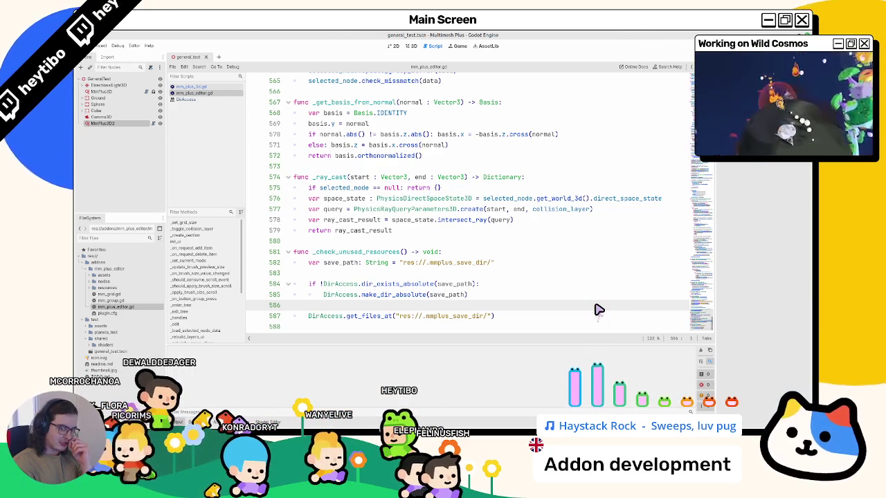
Step: Change line 587 to var files = DirAccess.get_files_at(save_path)
{"action": "double_click", "coordinate": [341, 262]}
{"action": "key", "text": "ctrl+c"}
{"action": "left_click_drag", "start_coordinate": [395, 316], "coordinate": [492, 316]}
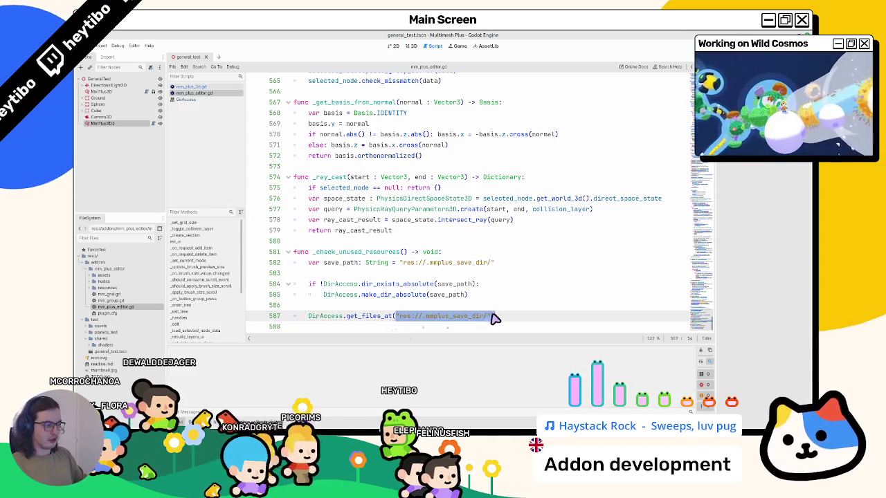
{"action": "key", "text": "ctrl+v"}
{"action": "left_click", "coordinate": [308, 316]}
{"action": "type", "text": "var file"}
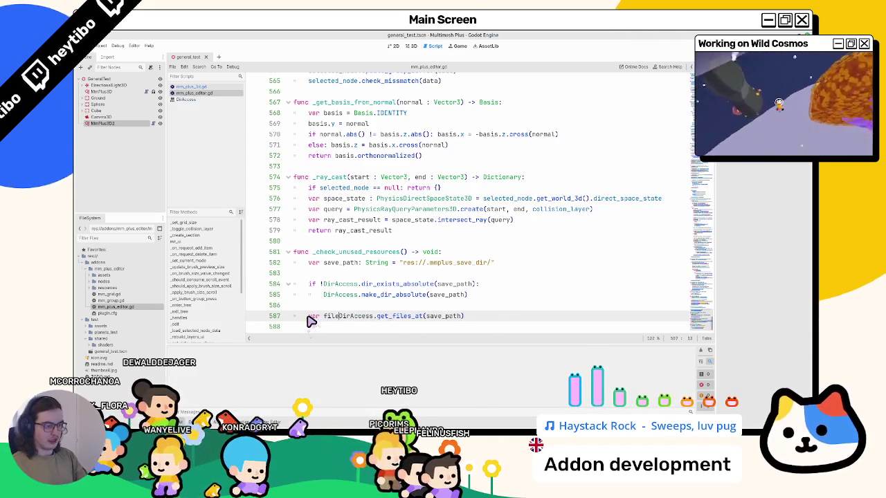
{"action": "type", "text": "s ="}
{"action": "double_click", "coordinate": [336, 316]}
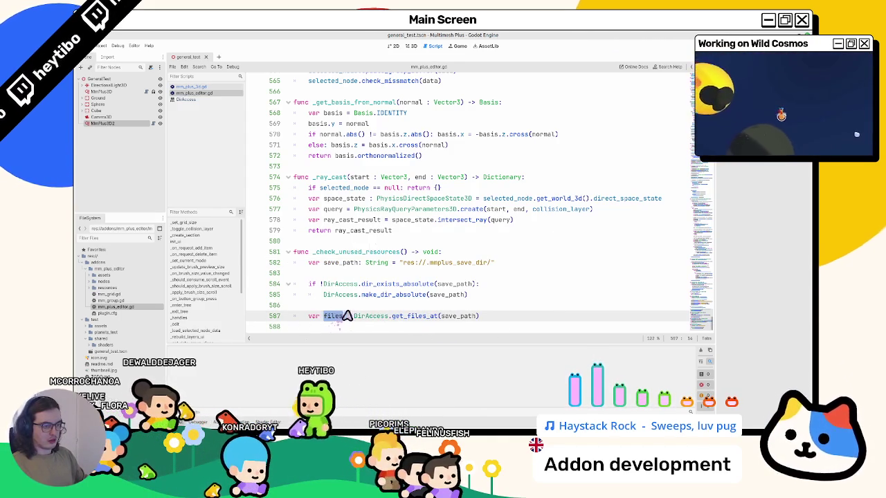
Step: Find the _check_unused_resources() call and add a _save_external_data() function after _enter_tree
{"action": "double_click", "coordinate": [350, 252]}
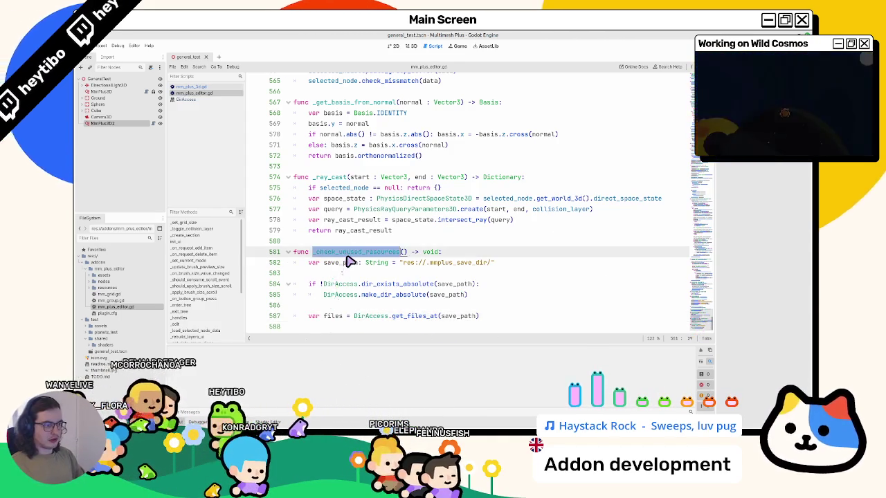
{"action": "key", "text": "ctrl+d"}
{"action": "key", "text": "Escape"}
{"action": "left_click", "coordinate": [439, 211]}
{"action": "key", "text": "Return"}
{"action": "key", "text": "Return"}
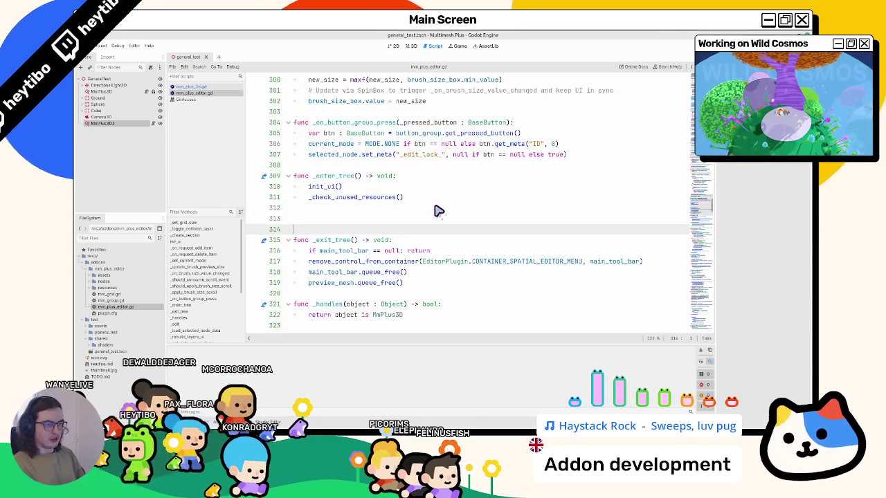
{"action": "key", "text": "Up"}
{"action": "type", "text": "_save"}
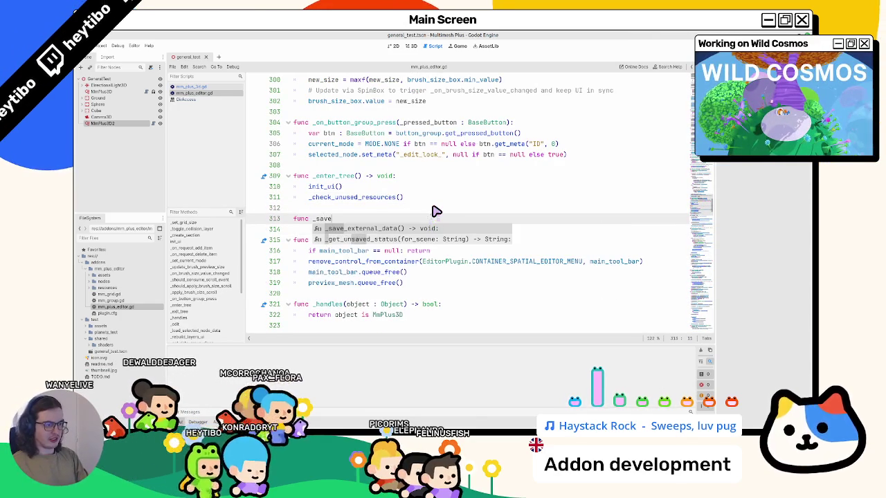
{"action": "key", "text": "Return"}
Step: Read the _save_external_data docs, give it a print("hello?") body, and save
{"action": "left_click", "coordinate": [364, 219], "text": "ctrl"}
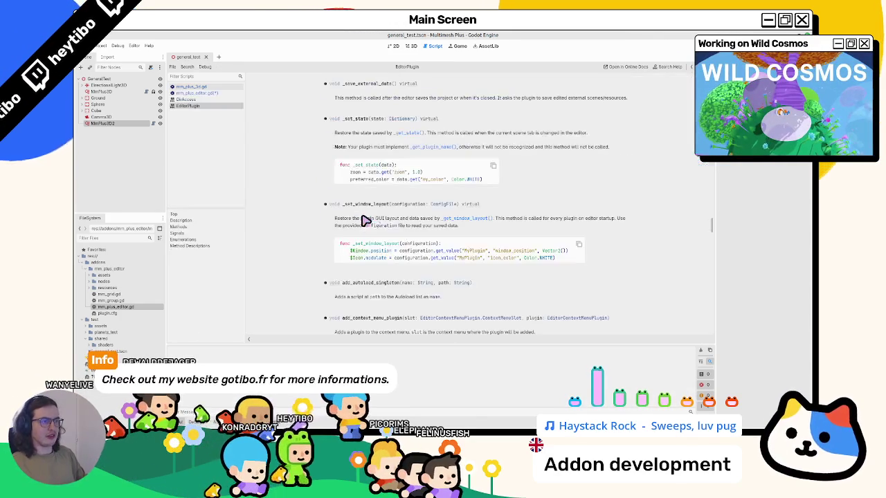
{"action": "left_click_drag", "start_coordinate": [390, 98], "coordinate": [423, 108]}
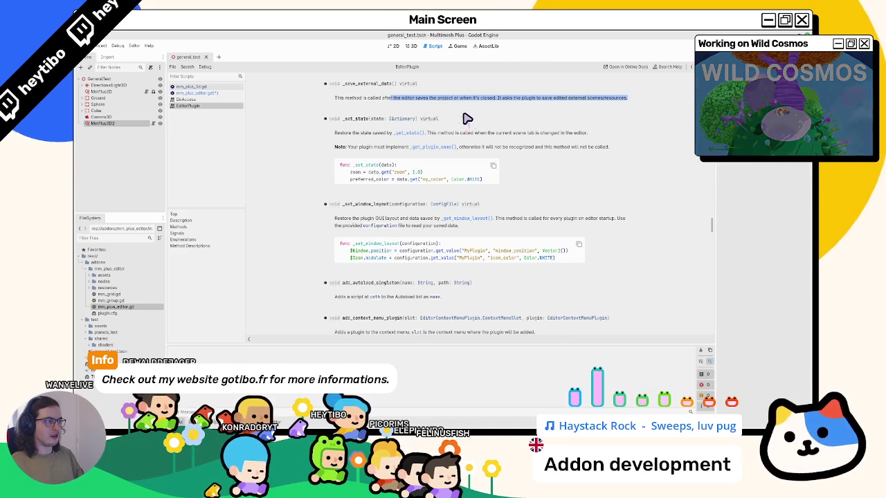
{"action": "left_click", "coordinate": [231, 93]}
{"action": "key", "text": "Return"}
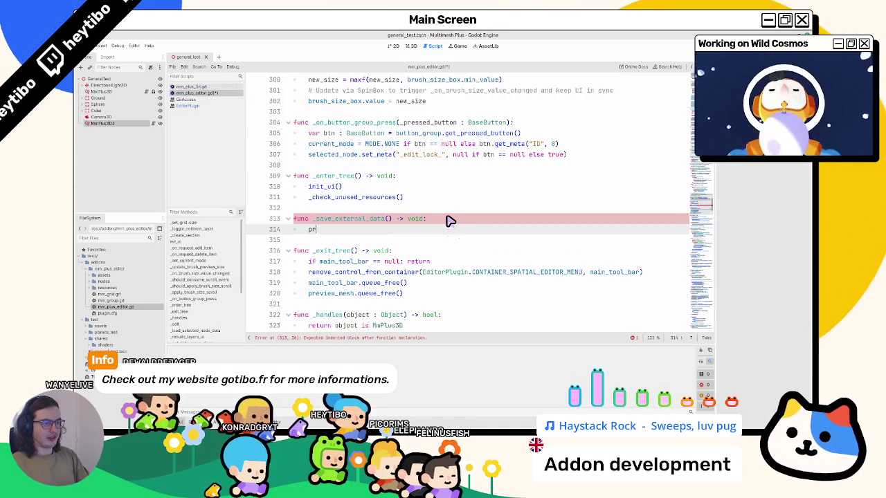
{"action": "type", "text": "print(\"n"}
{"action": "type", "text": "?"}
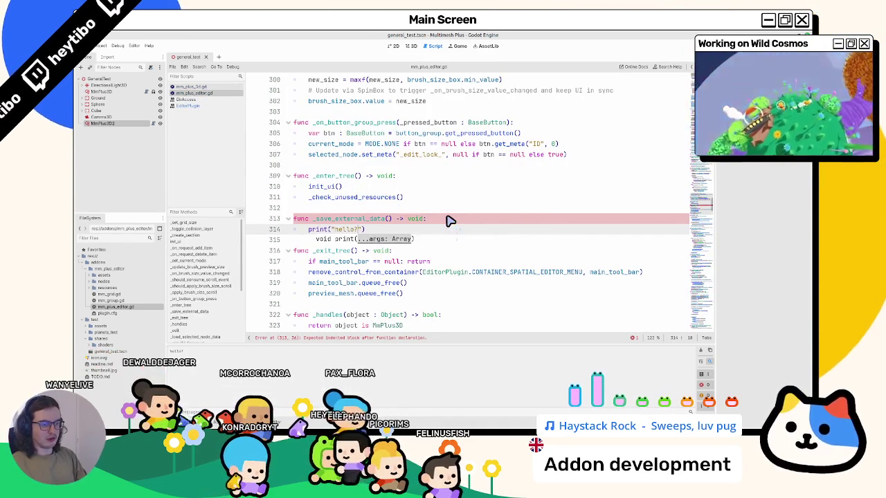
{"action": "key", "text": "ctrl+s"}
Step: Move the _check_unused_resources() call from _enter_tree into _save_external_data, replacing the placeholder print
{"action": "left_click", "coordinate": [386, 187]}
{"action": "double_click", "coordinate": [386, 198]}
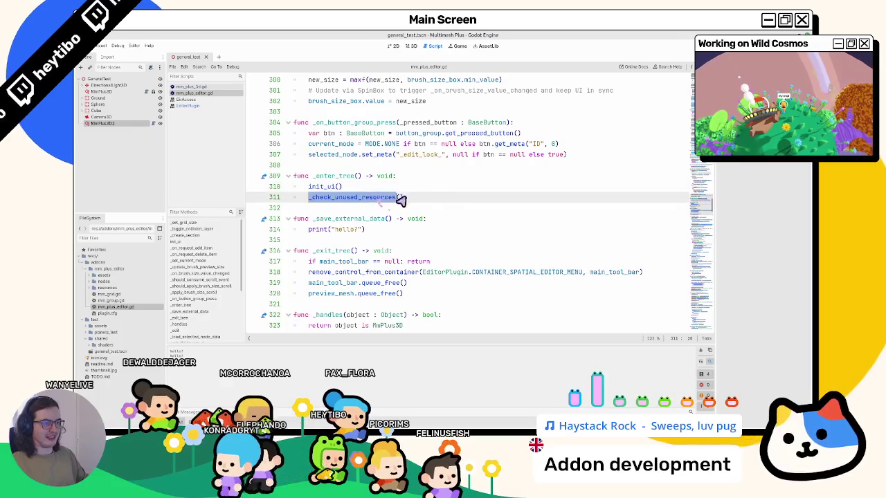
{"action": "key", "text": "ctrl+x"}
{"action": "key", "text": "ctrl+shift+k"}
{"action": "left_click_drag", "start_coordinate": [310, 219], "coordinate": [413, 223]}
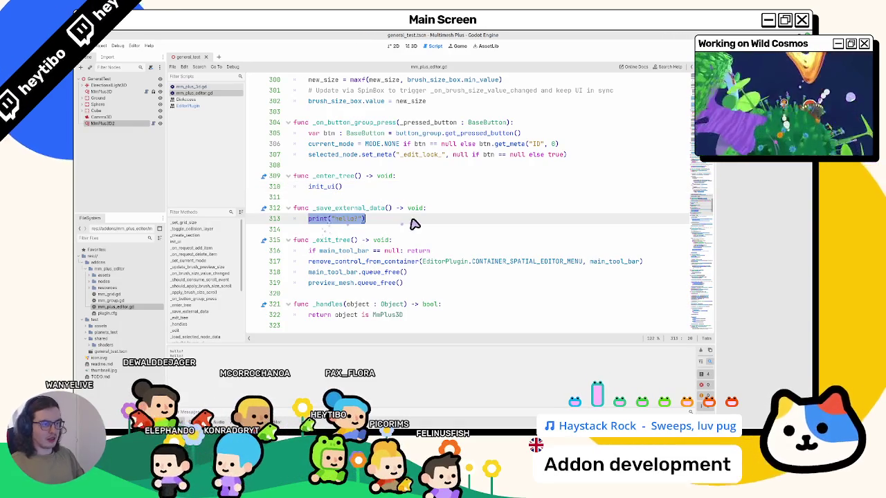
{"action": "key", "text": "ctrl+v"}
{"action": "left_click", "coordinate": [365, 220], "text": "ctrl"}
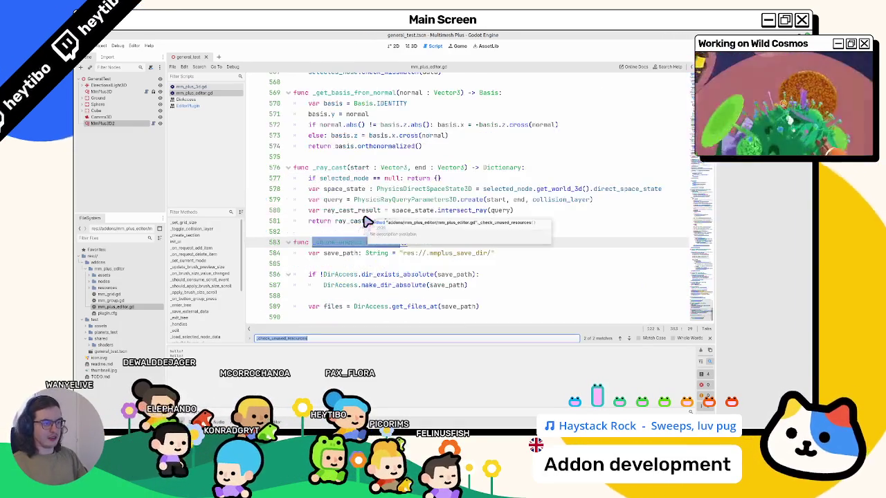
Step: Add print(files) on the line after get_files_at in _check_unused_resources
{"action": "left_click", "coordinate": [332, 316]}
{"action": "double_click", "coordinate": [333, 316]}
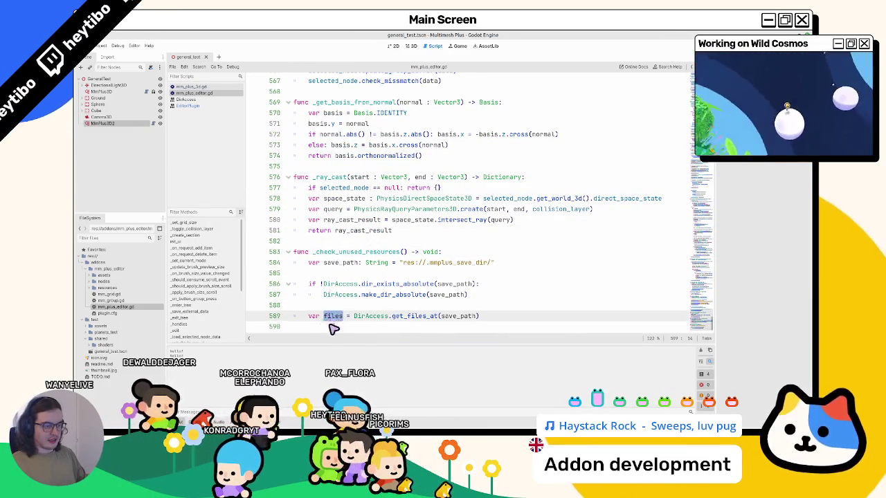
{"action": "left_click", "coordinate": [331, 324]}
{"action": "type", "text": "print(files)"}
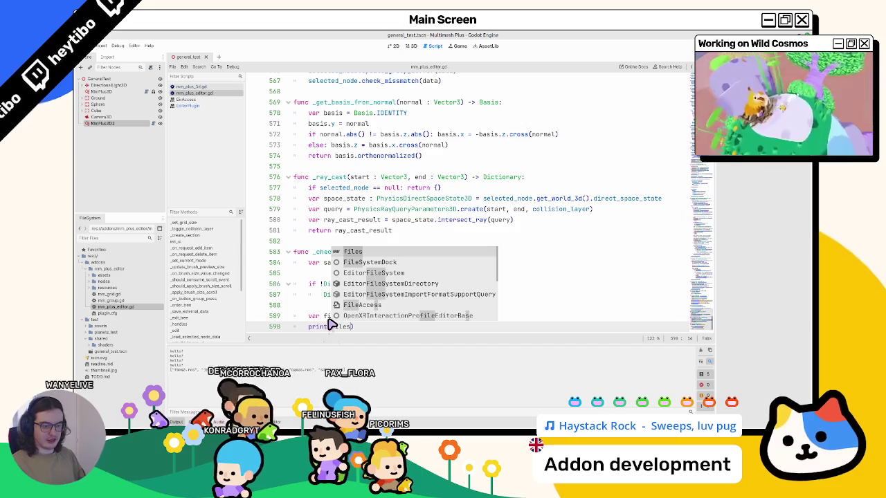
{"action": "key", "text": "Return"}
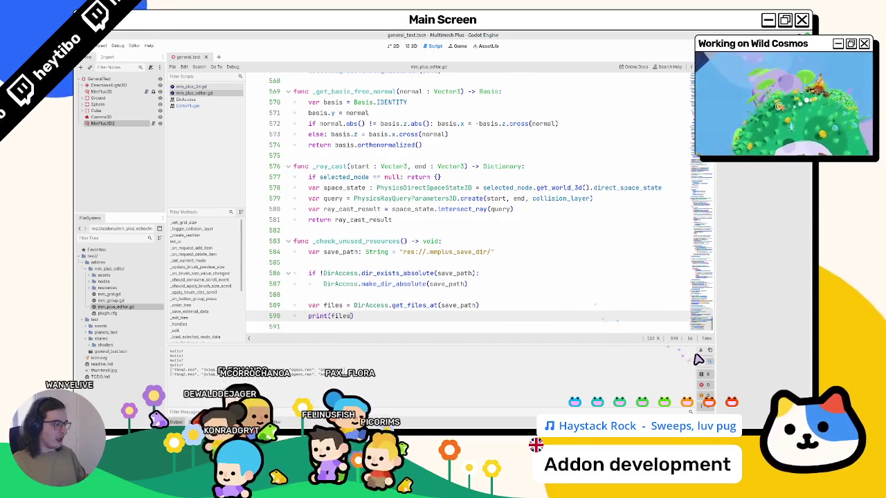
{"action": "left_click", "coordinate": [187, 86]}
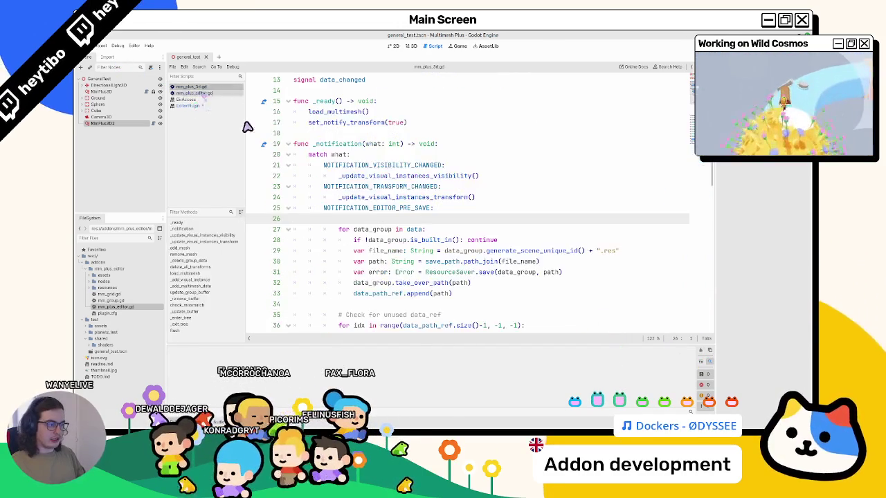
{"action": "scroll", "coordinate": [407, 259], "scroll_direction": "down", "scroll_amount": 5}
{"action": "scroll", "coordinate": [407, 259], "scroll_direction": "up", "scroll_amount": 2}
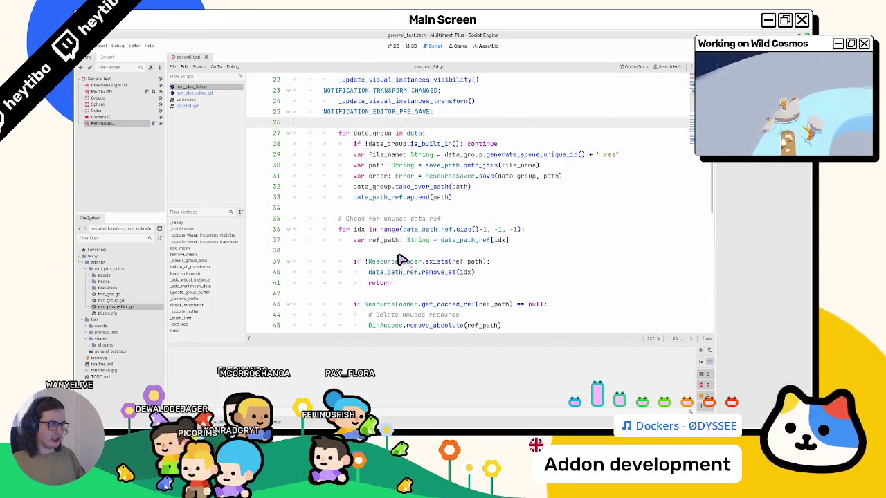
{"action": "scroll", "coordinate": [399, 261], "scroll_direction": "up", "scroll_amount": 2}
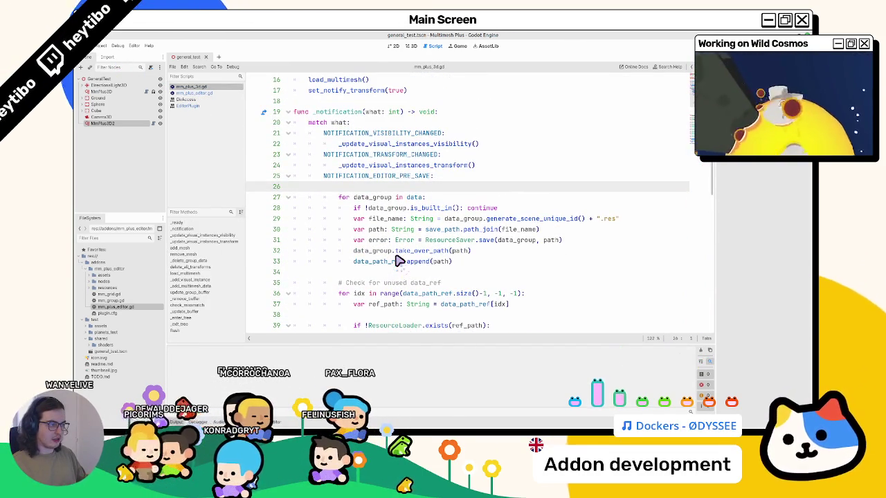
{"action": "scroll", "coordinate": [399, 261], "scroll_direction": "down", "scroll_amount": 3}
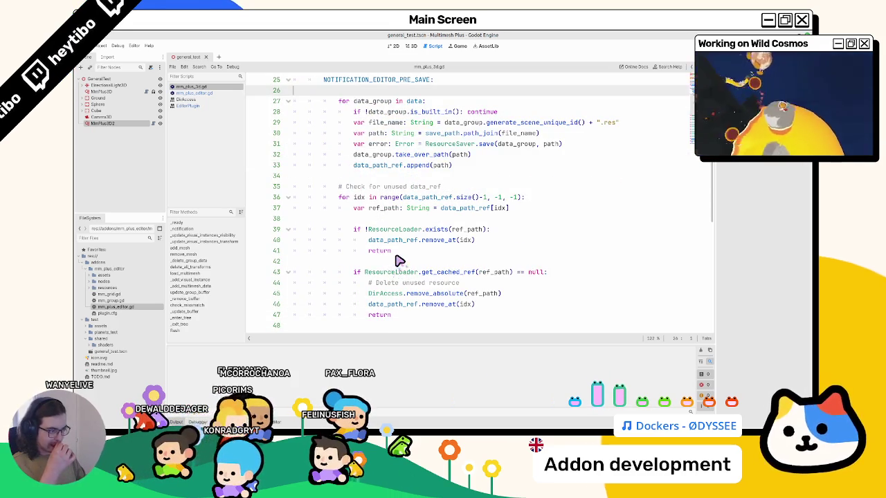
{"action": "left_click", "coordinate": [439, 275]}
{"action": "double_click", "coordinate": [439, 275]}
{"action": "left_click_drag", "start_coordinate": [365, 273], "coordinate": [510, 276]}
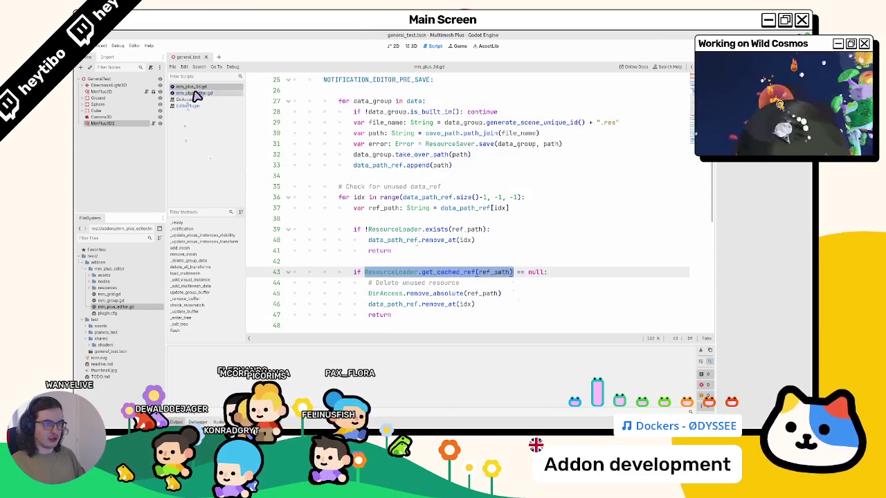
{"action": "left_click", "coordinate": [192, 92]}
{"action": "double_click", "coordinate": [317, 316]}
{"action": "left_click_drag", "start_coordinate": [355, 318], "coordinate": [369, 319]}
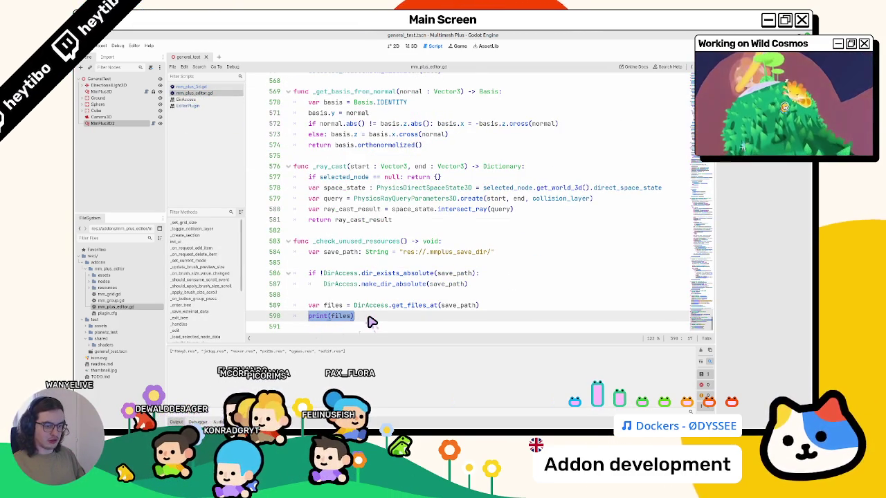
{"action": "left_click", "coordinate": [415, 307], "text": "ctrl"}
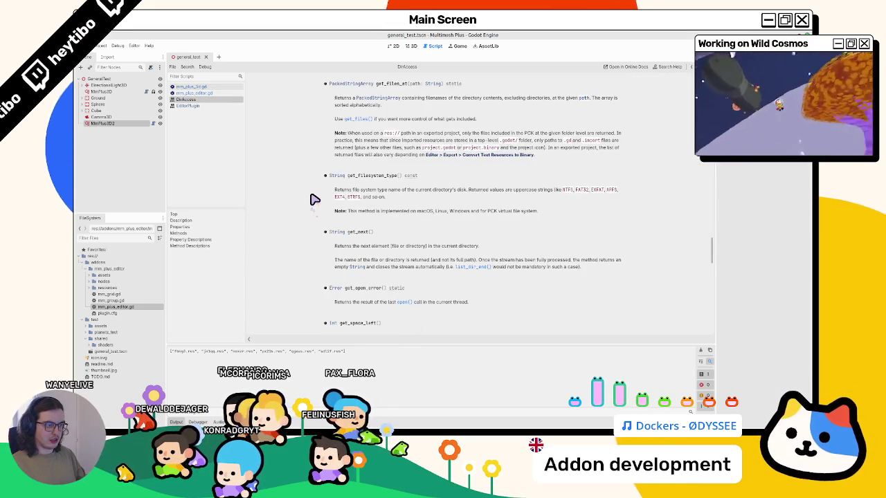
{"action": "scroll", "coordinate": [311, 198], "scroll_direction": "up", "scroll_amount": 5}
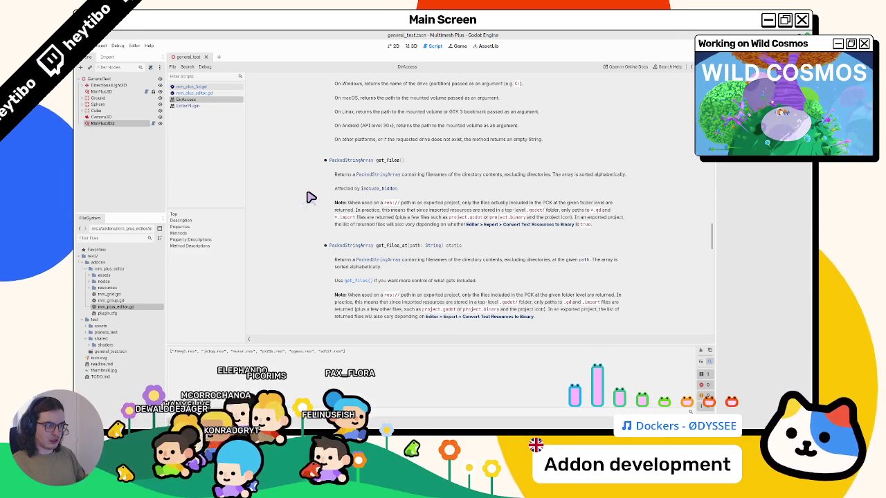
{"action": "scroll", "coordinate": [310, 197], "scroll_direction": "up", "scroll_amount": 2}
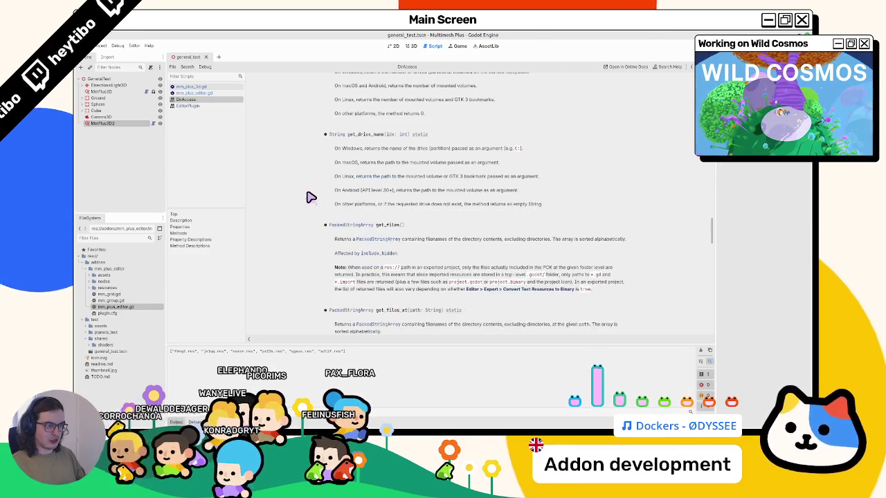
{"action": "scroll", "coordinate": [311, 201], "scroll_direction": "up", "scroll_amount": 2}
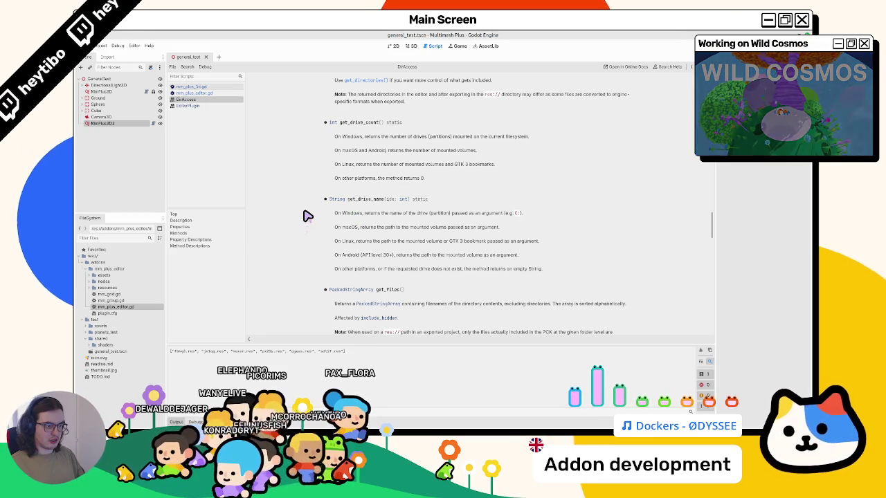
{"action": "scroll", "coordinate": [308, 216], "scroll_direction": "down", "scroll_amount": 3}
{"action": "scroll", "coordinate": [303, 212], "scroll_direction": "up", "scroll_amount": 5}
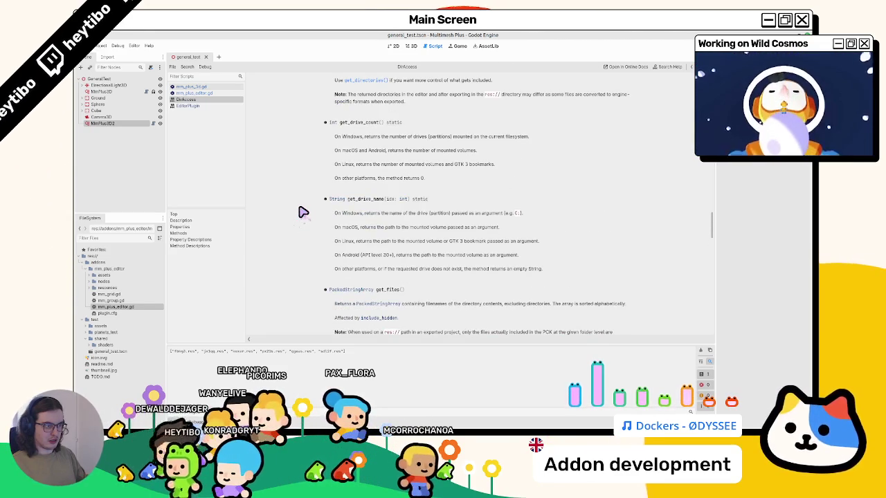
{"action": "scroll", "coordinate": [303, 212], "scroll_direction": "up", "scroll_amount": 1}
{"action": "scroll", "coordinate": [303, 212], "scroll_direction": "up", "scroll_amount": 3}
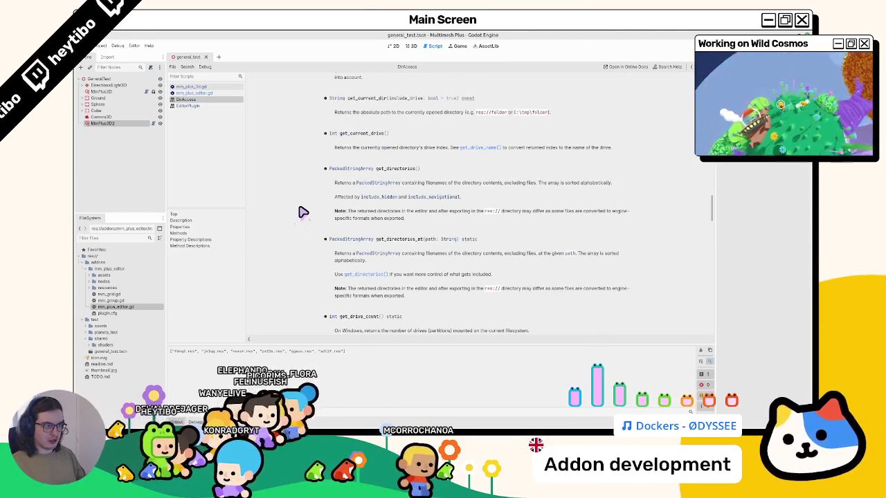
{"action": "scroll", "coordinate": [303, 212], "scroll_direction": "up", "scroll_amount": 4}
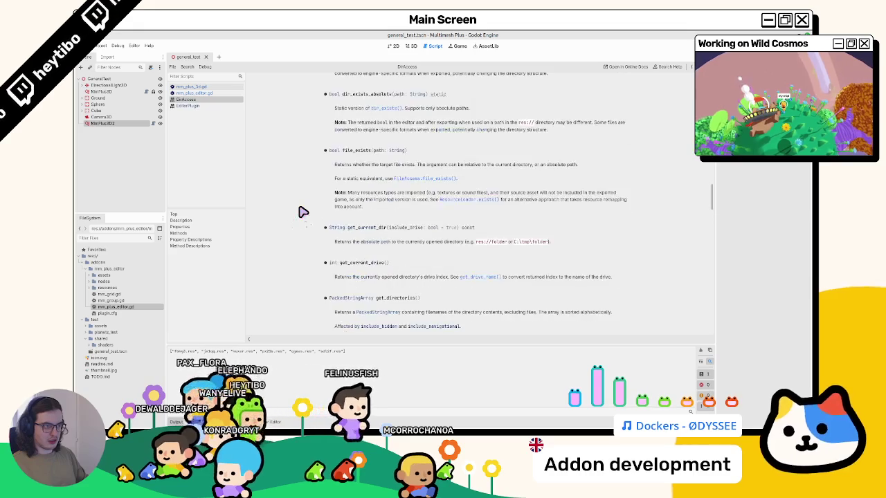
{"action": "scroll", "coordinate": [303, 212], "scroll_direction": "up", "scroll_amount": 15}
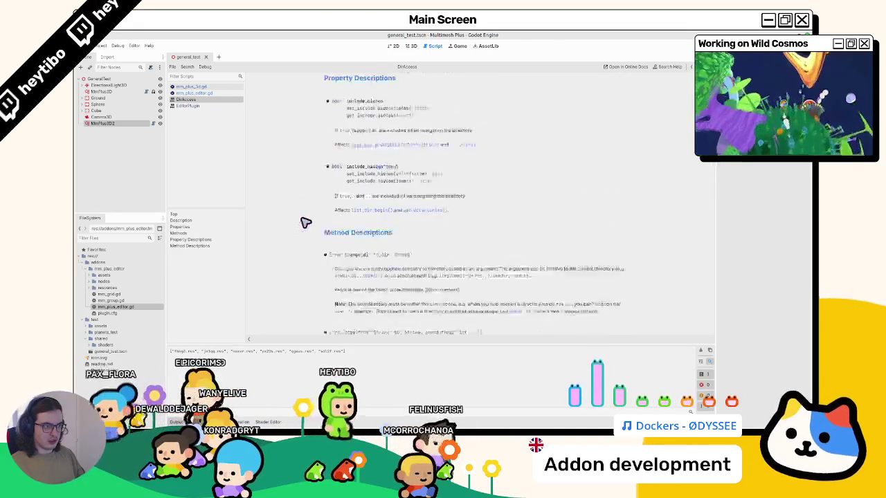
{"action": "scroll", "coordinate": [331, 279], "scroll_direction": "up", "scroll_amount": 5}
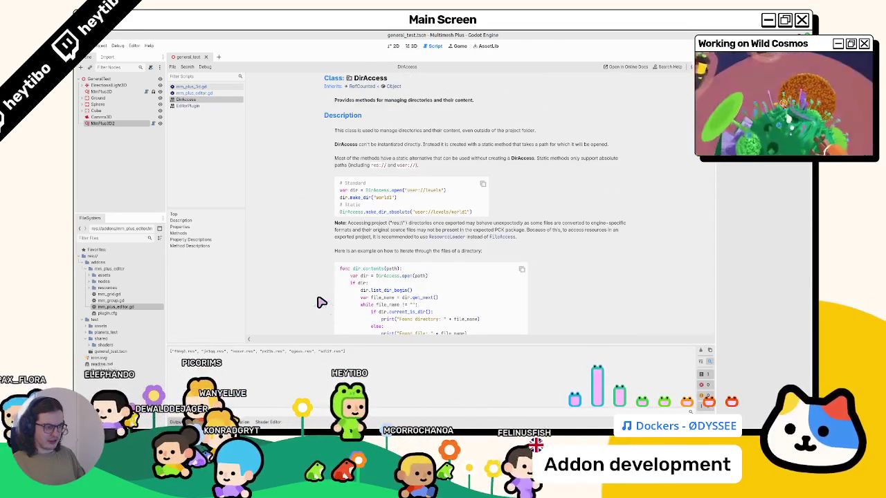
{"action": "scroll", "coordinate": [319, 302], "scroll_direction": "down", "scroll_amount": 2}
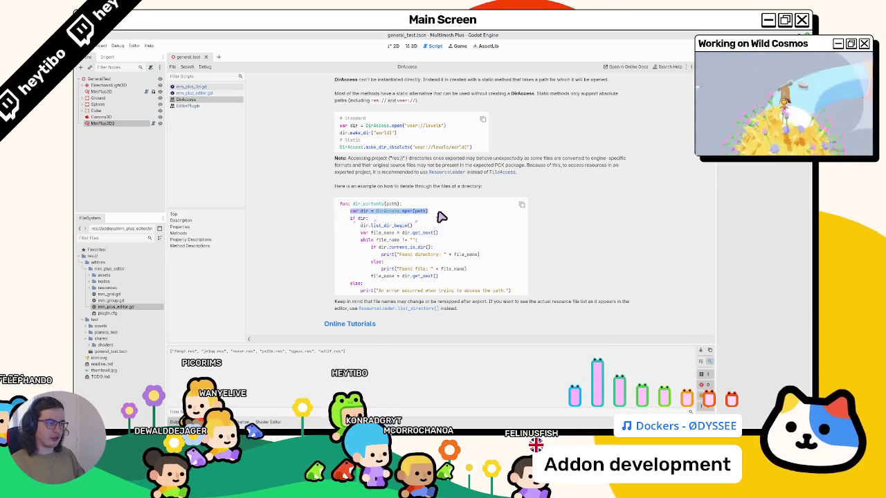
Step: In mm_plus_editor.gd, paste a DirAccess.open line over print(files) and review the open() docs
{"action": "left_click", "coordinate": [188, 87]}
{"action": "left_click", "coordinate": [199, 94]}
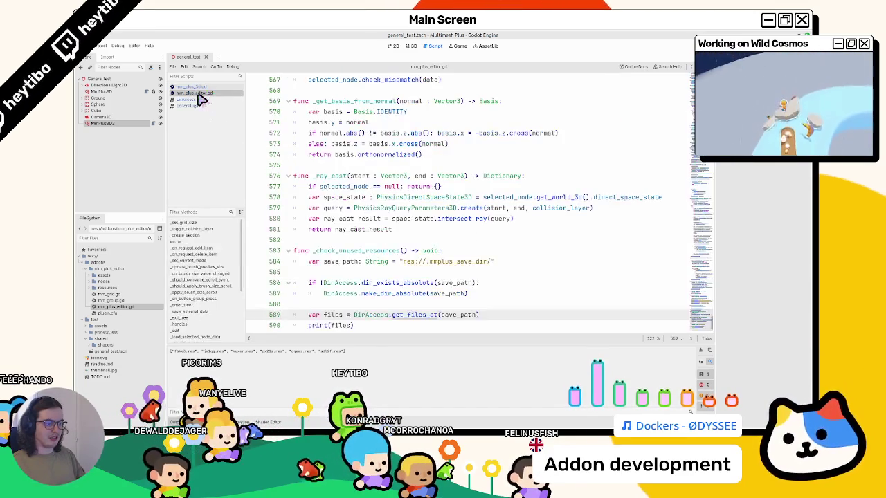
{"action": "triple_click", "coordinate": [380, 320]}
{"action": "key", "text": "ctrl+v"}
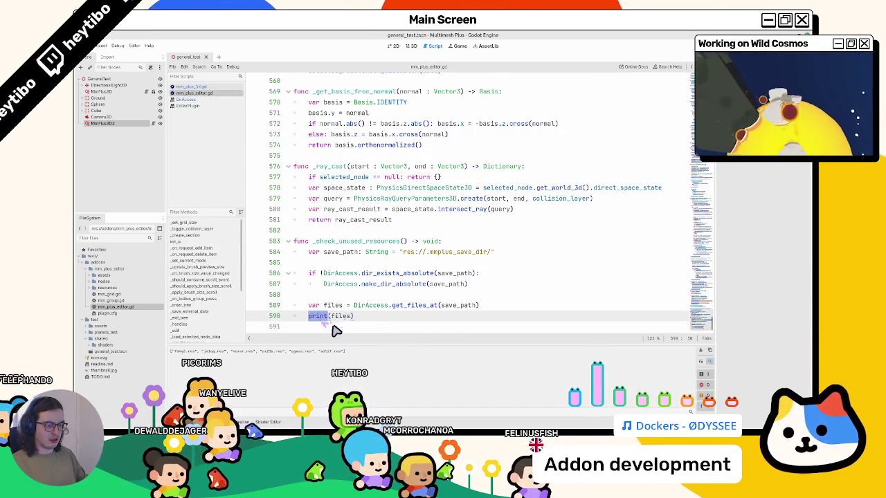
{"action": "left_click", "coordinate": [389, 306], "text": "ctrl"}
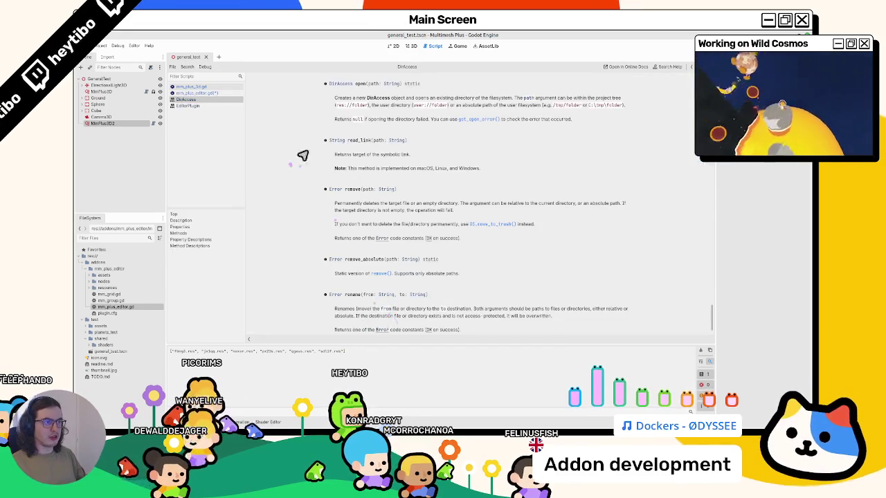
{"action": "left_click", "coordinate": [227, 93]}
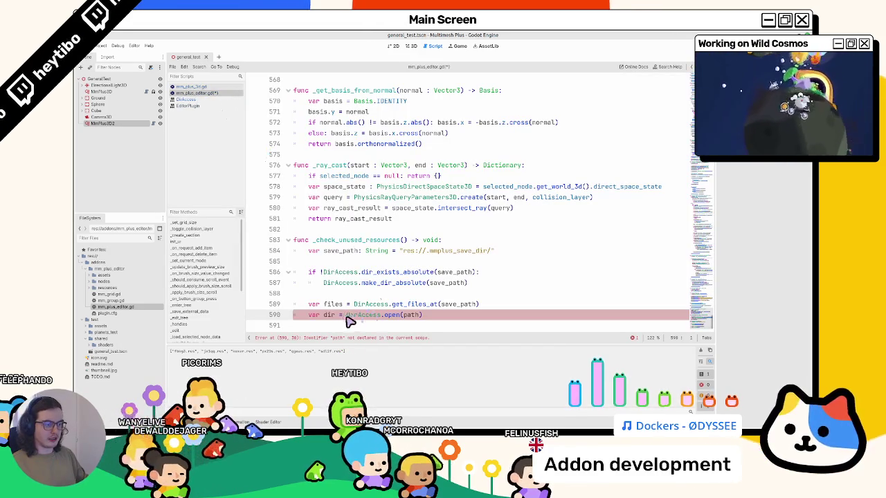
{"action": "left_click", "coordinate": [391, 316], "text": "ctrl"}
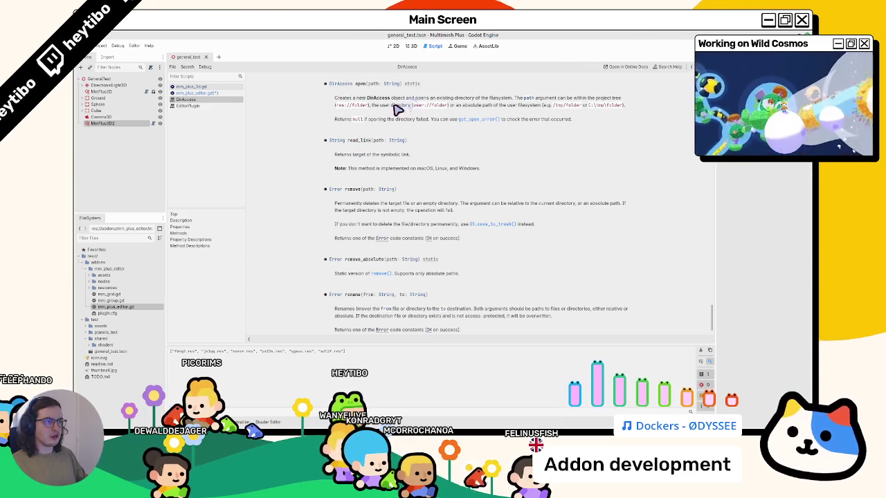
{"action": "left_click", "coordinate": [228, 92]}
Step: Pass save_path to DirAccess.open and add a dir.get_files() line below it
{"action": "left_click", "coordinate": [335, 316]}
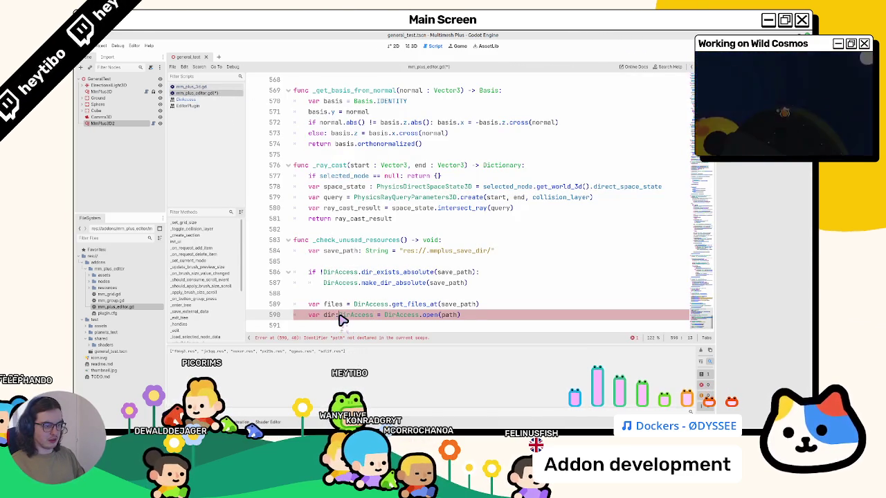
{"action": "double_click", "coordinate": [448, 314]}
{"action": "type", "text": "save_path"}
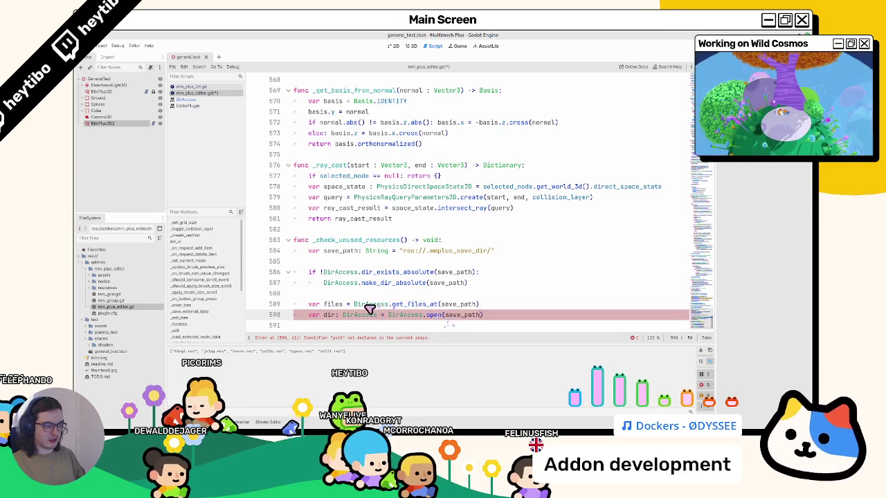
{"action": "left_click", "coordinate": [331, 326]}
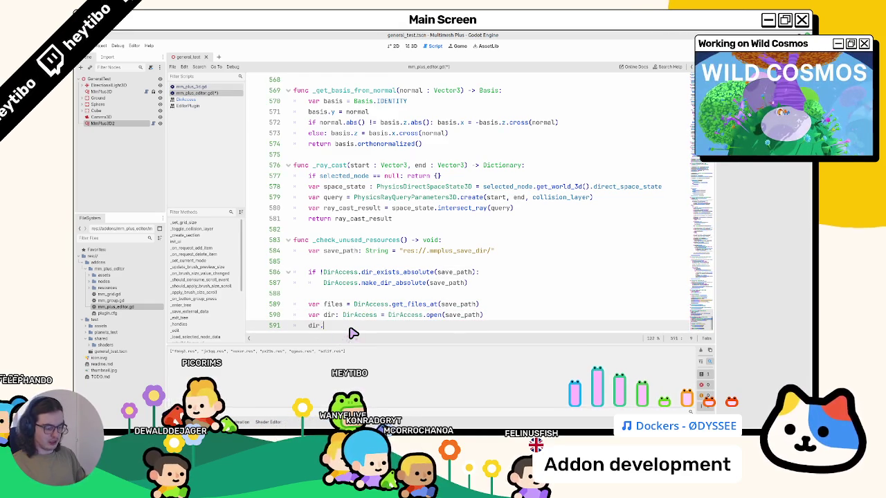
{"action": "type", "text": ".get_path"}
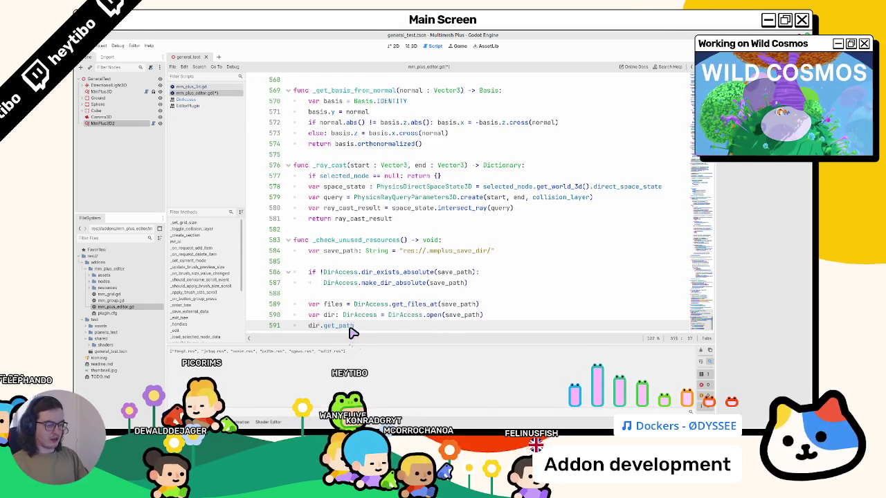
{"action": "type", "text": "files("}
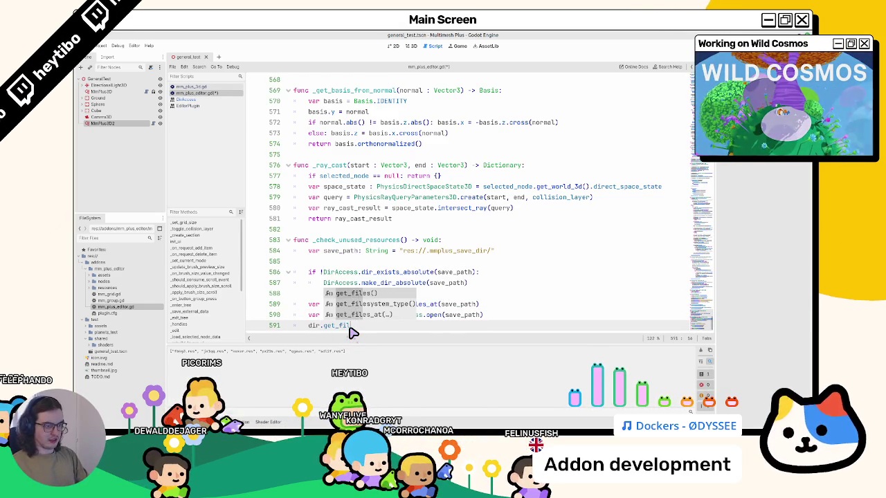
{"action": "key", "text": "Return"}
{"action": "key", "text": "Return"}
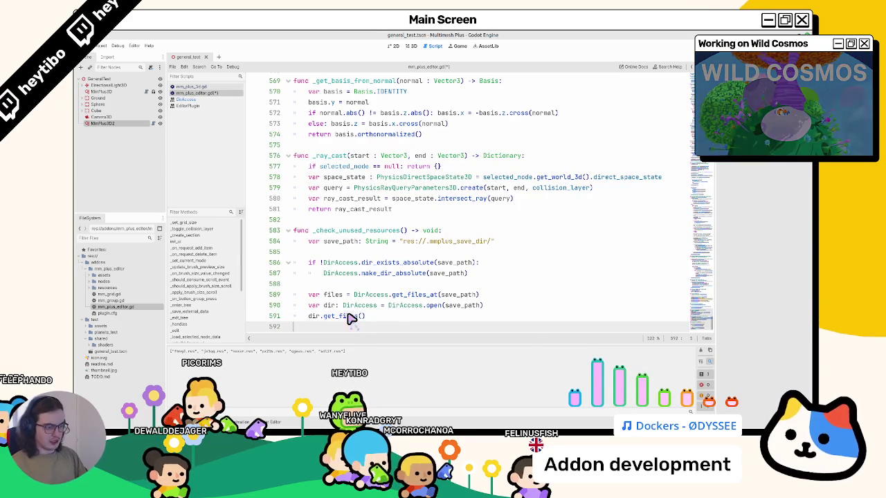
{"action": "key", "text": "BackSpace"}
{"action": "key", "text": "BackSpace"}
{"action": "key", "text": "BackSpace"}
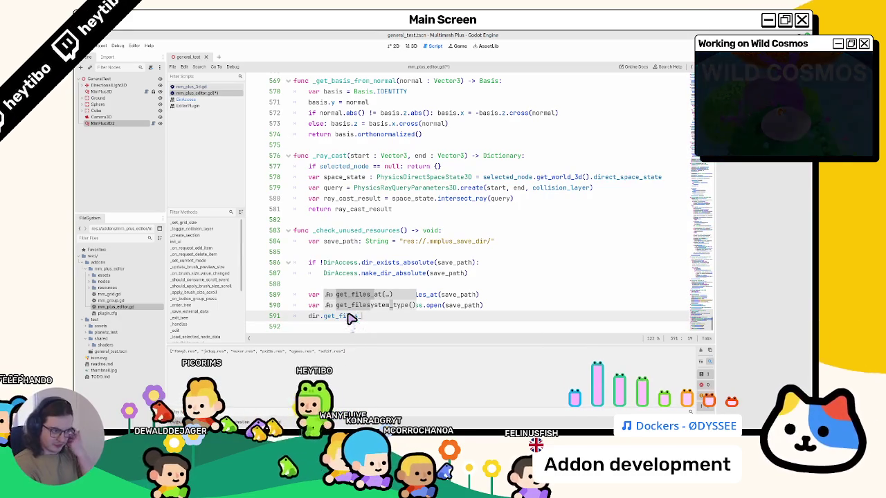
{"action": "type", "text": "("}
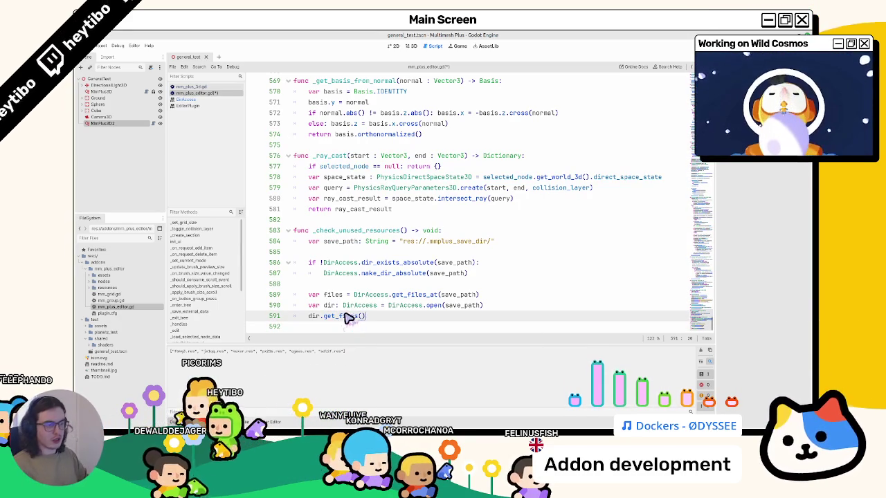
Step: Delete the old get_files_at line, wrap dir.get_files() in print, and save
{"action": "triple_click", "coordinate": [336, 296]}
{"action": "key", "text": "BackSpace"}
{"action": "triple_click", "coordinate": [323, 305]}
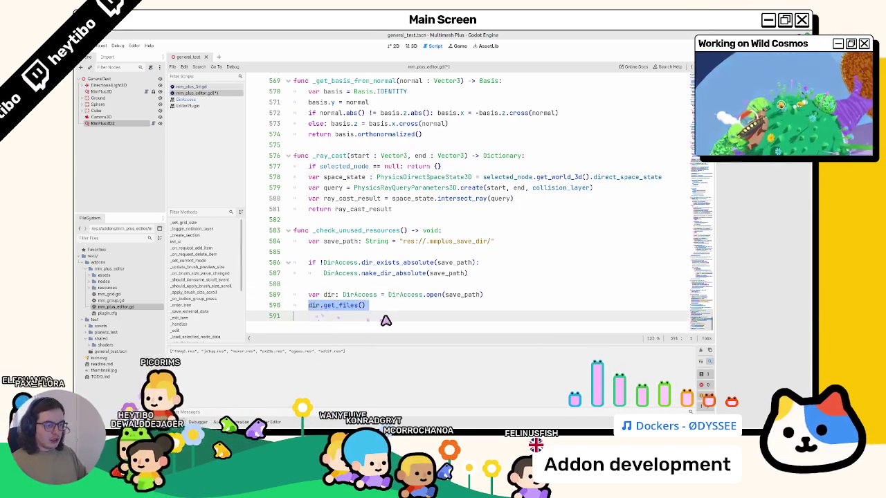
{"action": "type", "text": "print("}
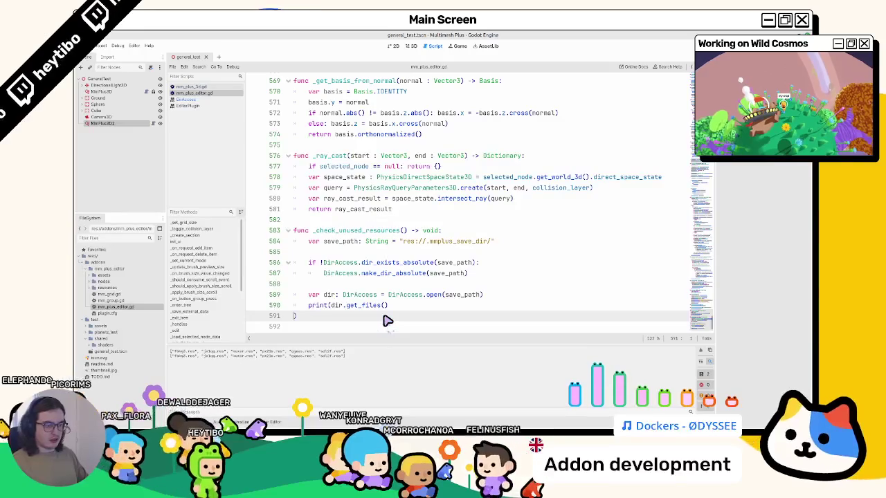
{"action": "key", "text": "BackSpace"}
{"action": "key", "text": "ctrl+s"}
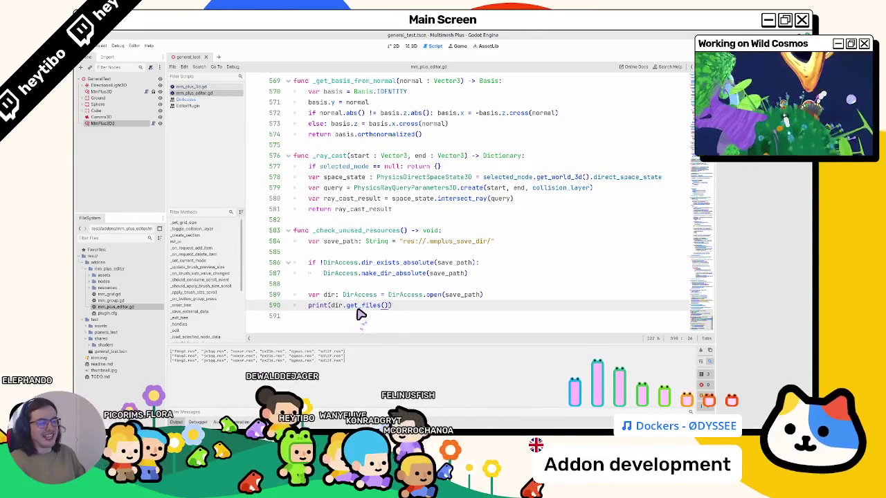
{"action": "left_click", "coordinate": [363, 309], "text": "ctrl"}
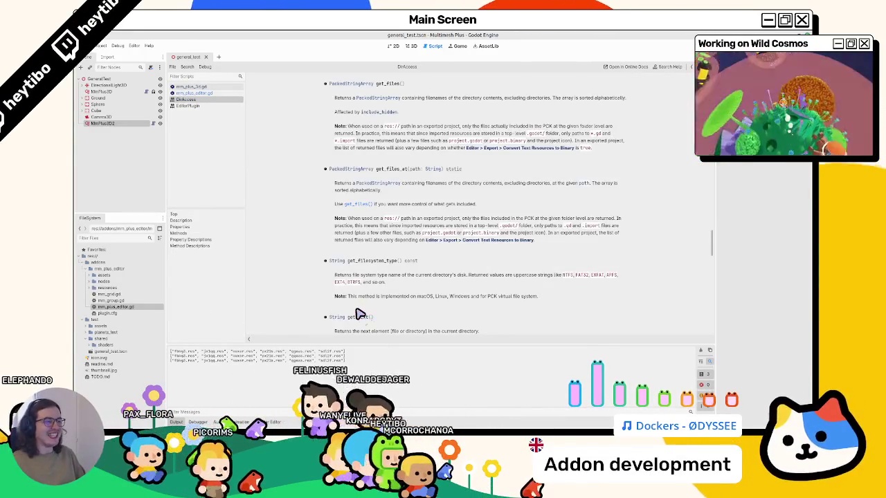
Step: Scroll the DirAccess class reference down to its file and directory methods such as remove
{"action": "scroll", "coordinate": [357, 315], "scroll_direction": "down", "scroll_amount": 5}
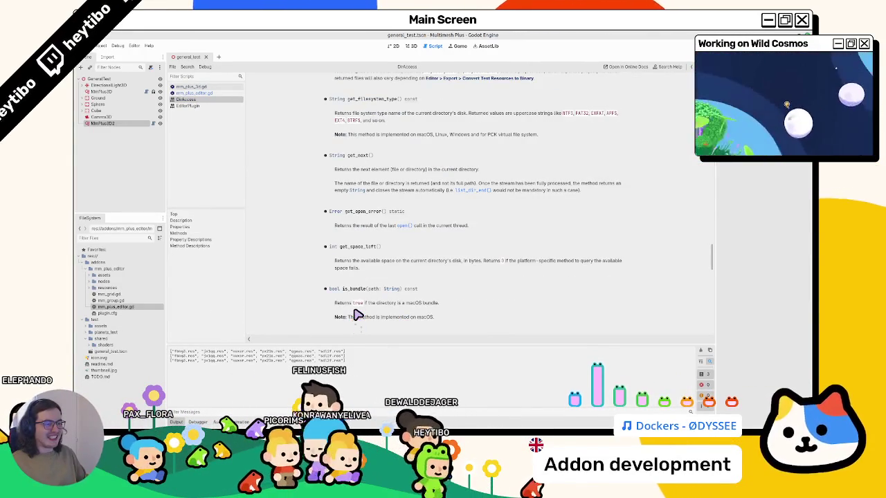
{"action": "scroll", "coordinate": [357, 315], "scroll_direction": "down", "scroll_amount": 3}
{"action": "scroll", "coordinate": [355, 315], "scroll_direction": "down", "scroll_amount": 2}
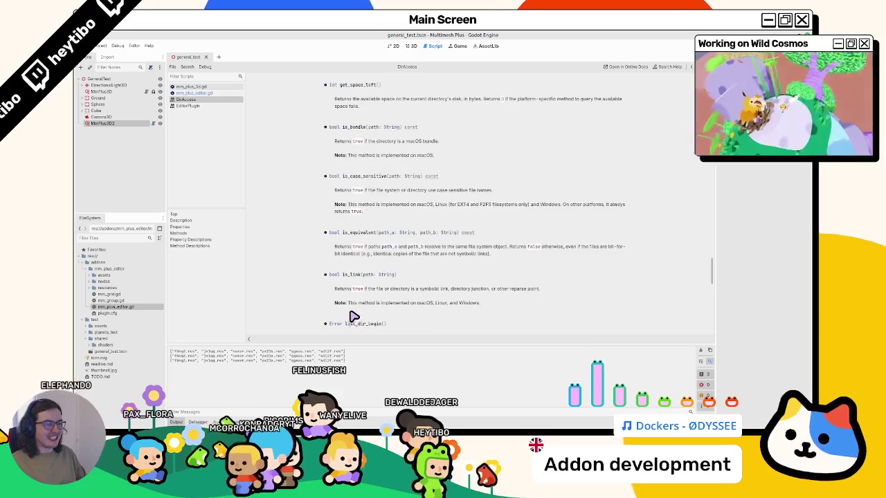
{"action": "scroll", "coordinate": [353, 316], "scroll_direction": "down", "scroll_amount": 3}
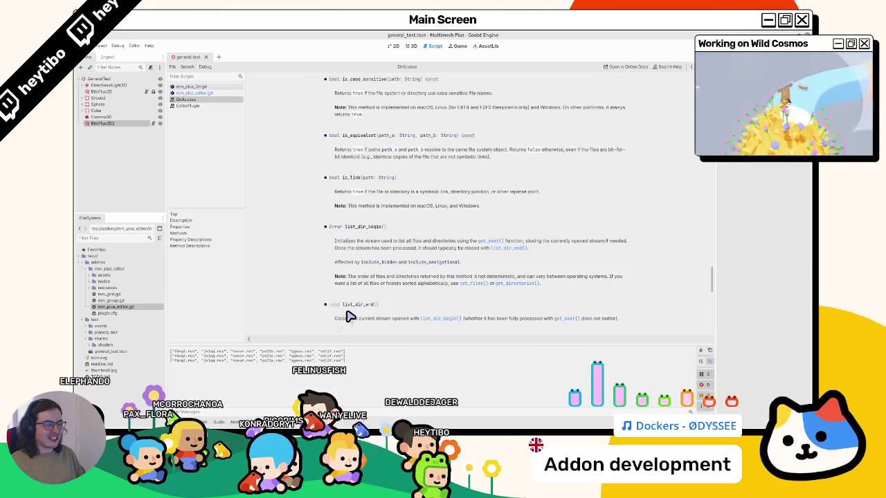
{"action": "scroll", "coordinate": [349, 316], "scroll_direction": "down", "scroll_amount": 4}
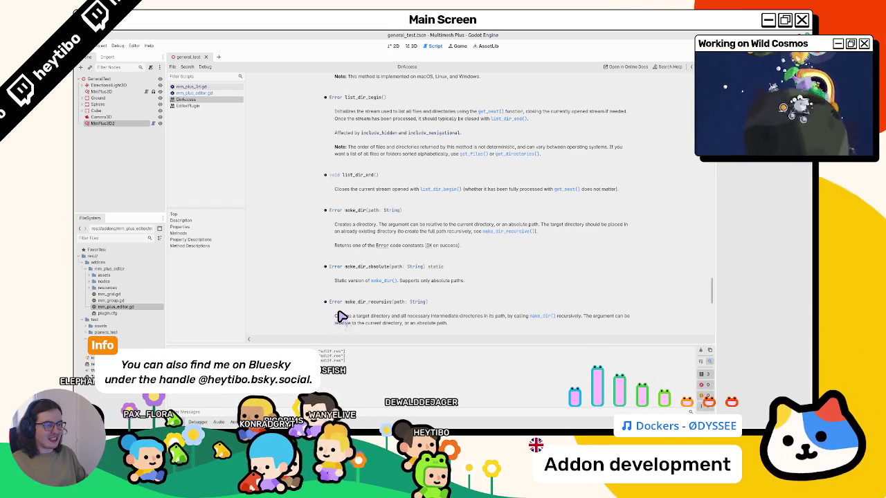
{"action": "scroll", "coordinate": [340, 316], "scroll_direction": "down", "scroll_amount": 4}
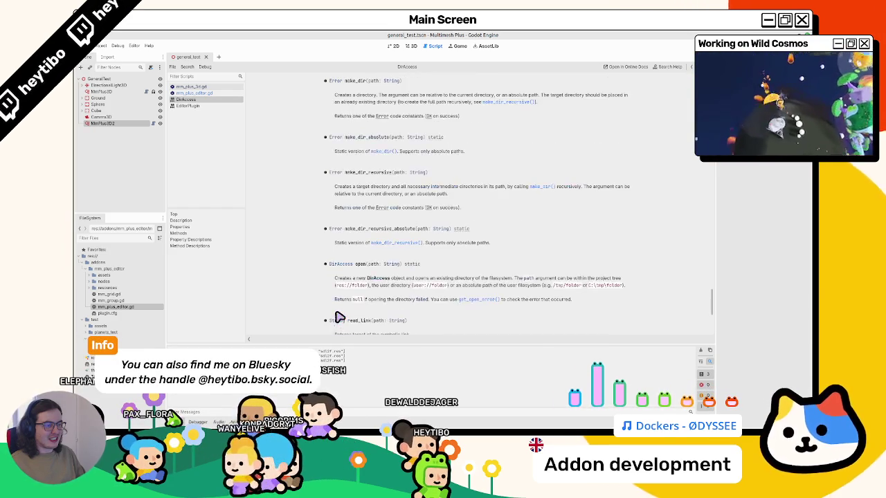
{"action": "scroll", "coordinate": [339, 316], "scroll_direction": "down", "scroll_amount": 3}
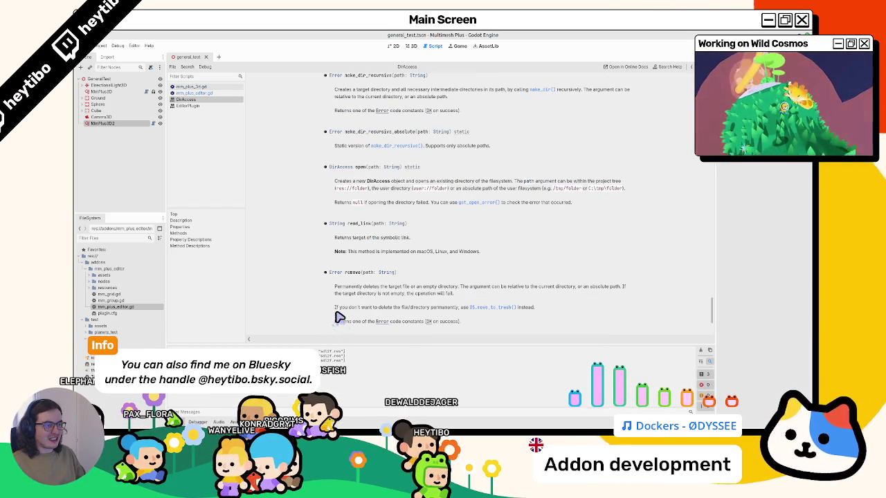
{"action": "left_click", "coordinate": [196, 87]}
{"action": "left_click", "coordinate": [193, 99]}
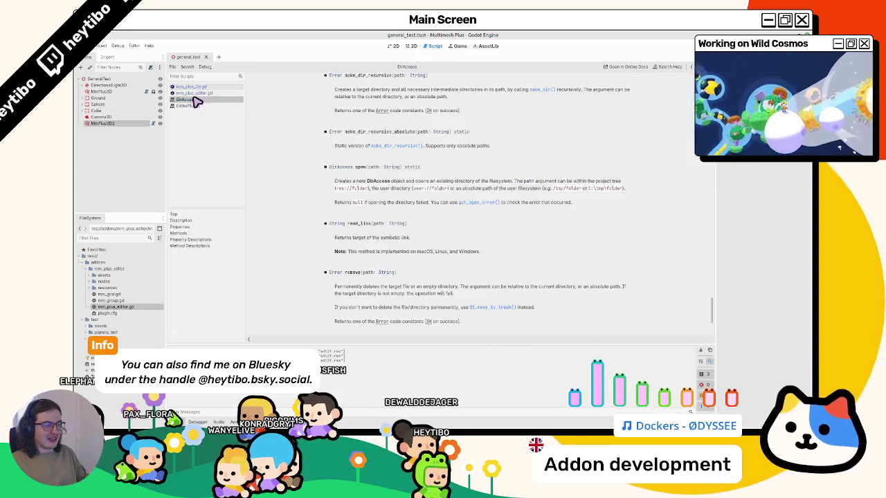
{"action": "left_click", "coordinate": [194, 92]}
{"action": "left_click", "coordinate": [193, 99]}
Step: Undo the directory-listing edits and replace them with a 'for file in files:' loop
{"action": "left_click", "coordinate": [194, 93]}
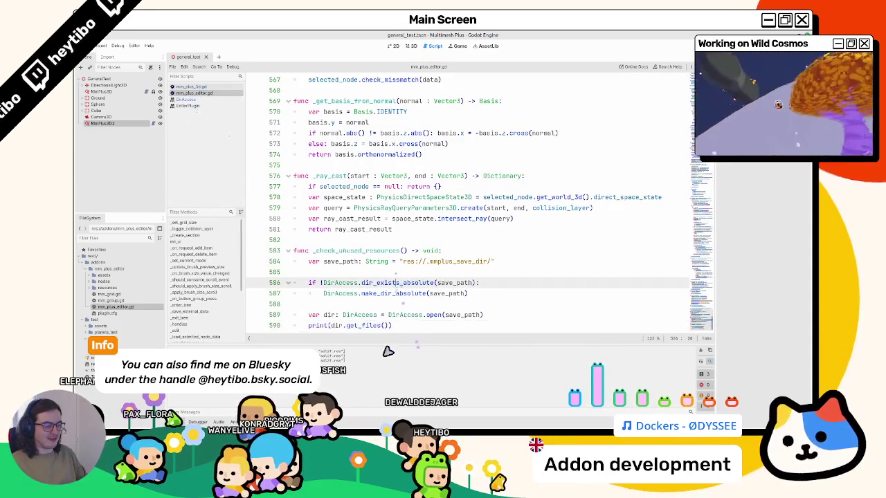
{"action": "scroll", "coordinate": [352, 316], "scroll_direction": "down", "scroll_amount": 1}
{"action": "key", "text": "ctrl+z"}
{"action": "key", "text": "ctrl+z"}
{"action": "key", "text": "ctrl+z"}
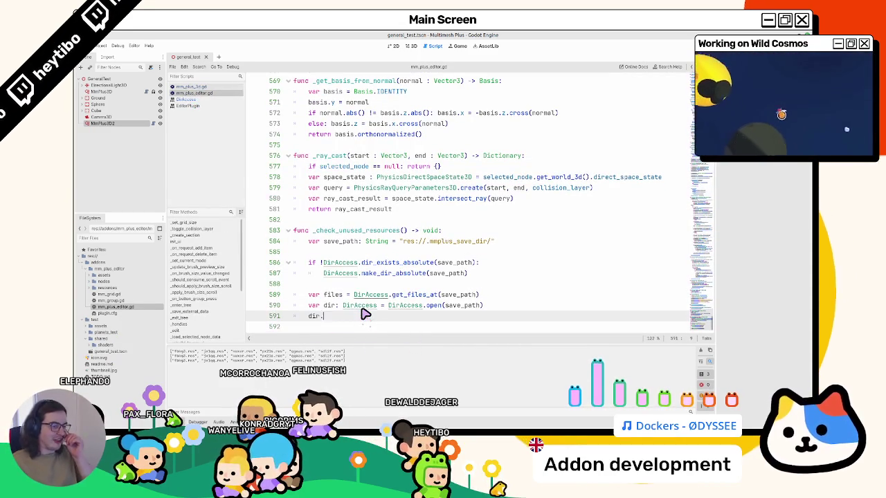
{"action": "left_click_drag", "start_coordinate": [308, 305], "coordinate": [422, 371]}
{"action": "key", "text": "Return"}
{"action": "type", "text": "for file in"}
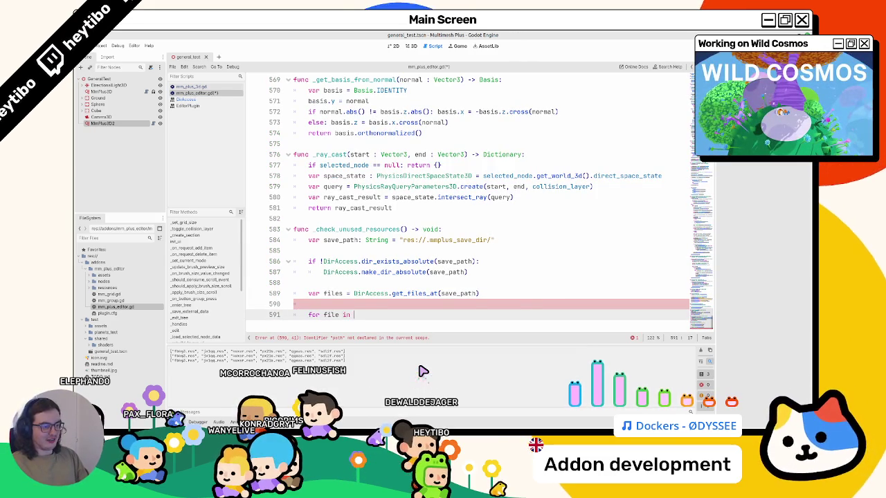
{"action": "type", "text": "files:"}
{"action": "key", "text": "Return"}
{"action": "key", "text": "Return"}
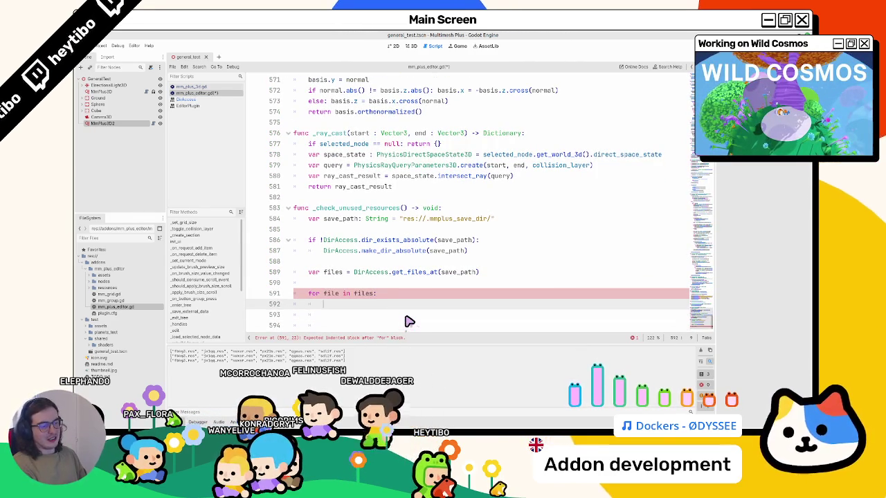
Step: Write save_path.path_join(file) inside the loop body
{"action": "key", "text": "Up"}
{"action": "key", "text": "Up"}
{"action": "key", "text": "ctrl+space"}
{"action": "key", "text": "Escape"}
{"action": "key", "text": "Down"}
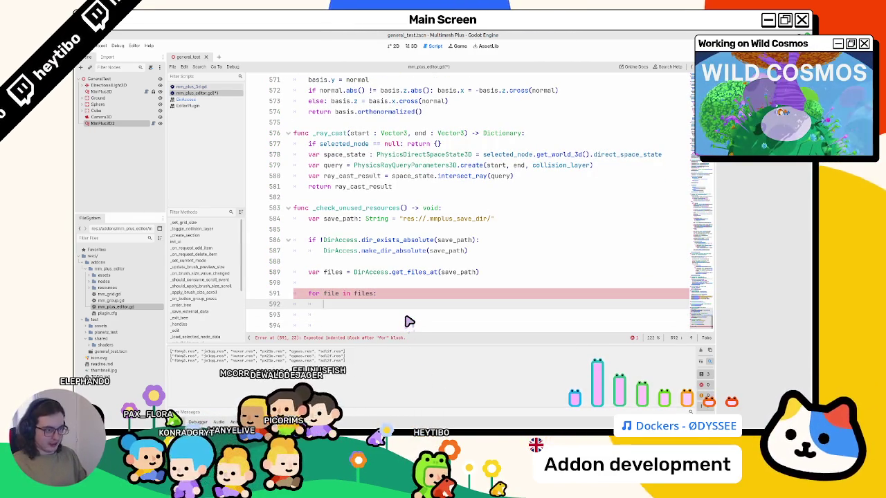
{"action": "type", "text": "ave_path.join"}
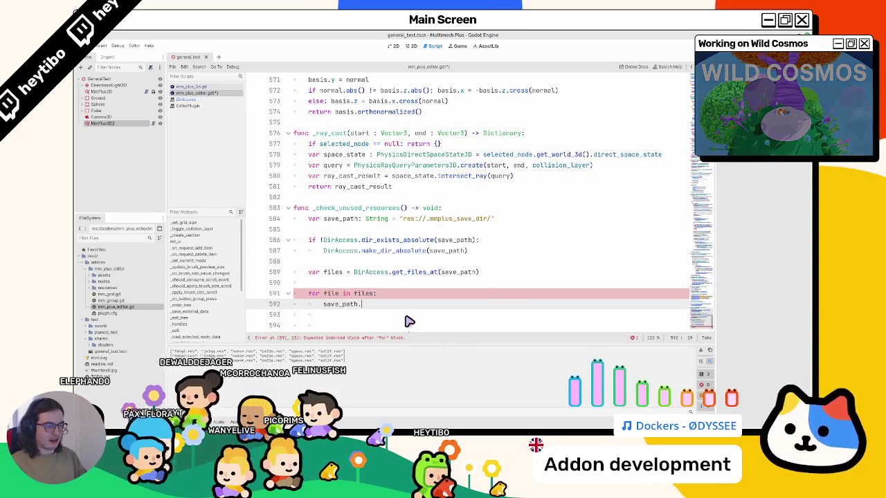
{"action": "key", "text": "Down"}
{"action": "key", "text": "Return"}
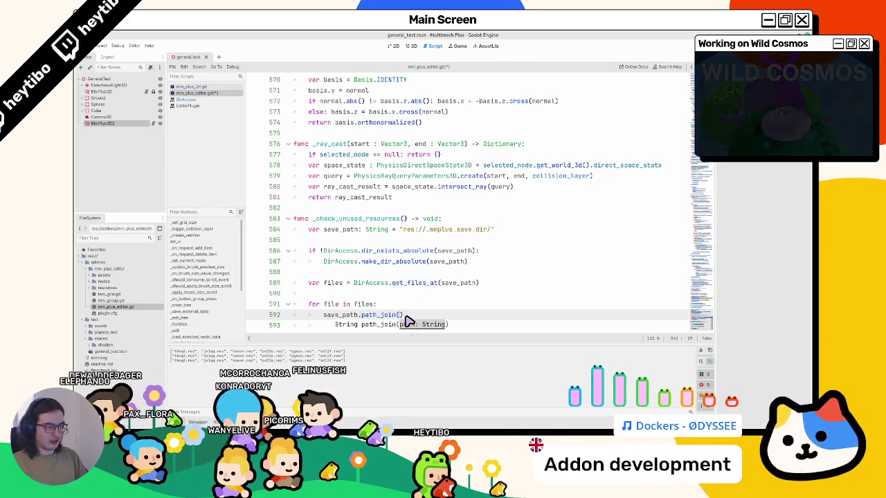
{"action": "type", "text": "le"}
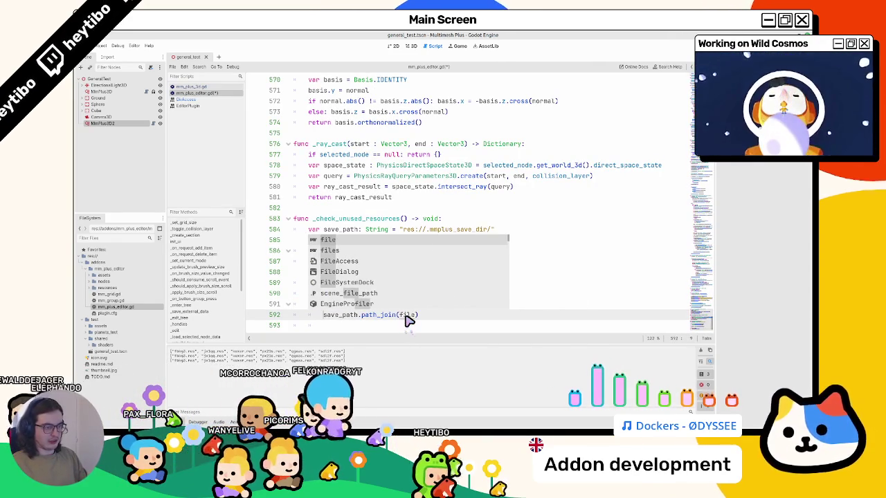
Step: Store it as var file_path: String and add print(file_path) below
{"action": "key", "text": "Home"}
{"action": "type", "text": "var file_pa"}
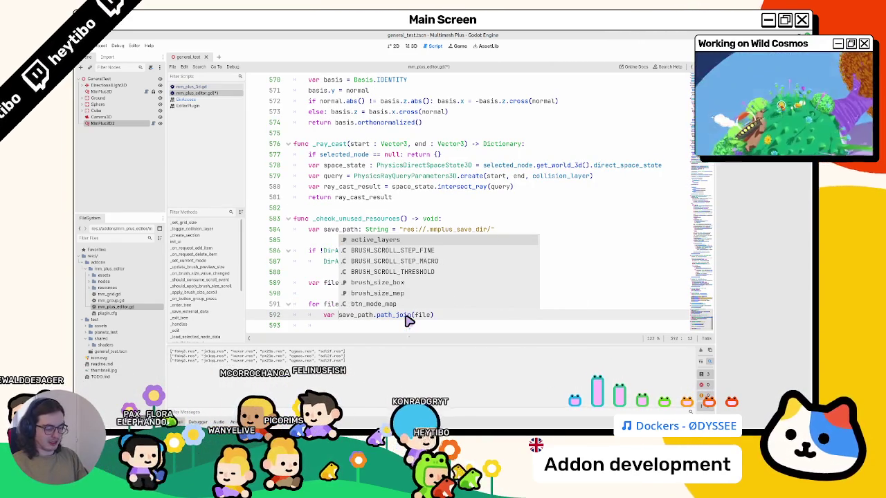
{"action": "type", "text": "th: String ="}
{"action": "key", "text": "End"}
{"action": "key", "text": "Return"}
{"action": "type", "text": "print(file_path)"}
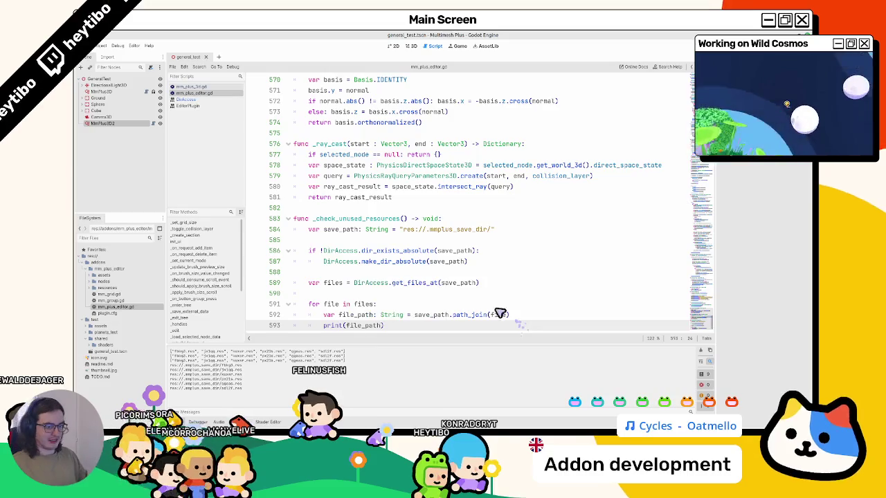
{"action": "left_click", "coordinate": [197, 101]}
{"action": "middle_click", "coordinate": [198, 102]}
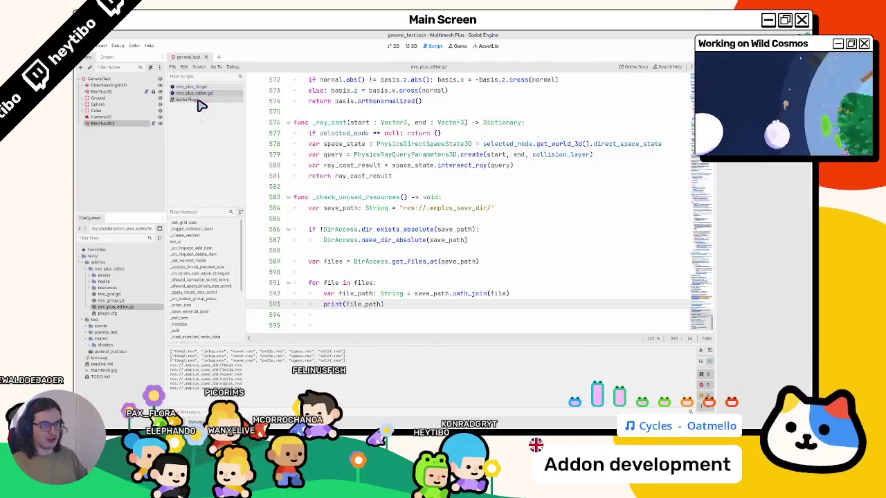
Step: Close extra scripts, restore the get_cached_ref null check, and reopen mm_plus_editor.gd with the loop code
{"action": "middle_click", "coordinate": [198, 102]}
{"action": "key", "text": "BackSpace"}
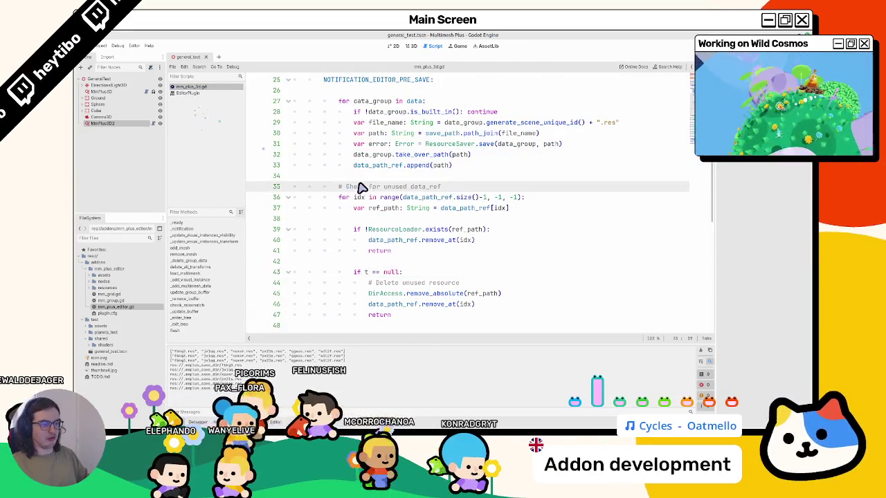
{"action": "type", "text": "ResourceLoader.get_cached_ref(ref_path)"}
{"action": "key", "text": "ctrl+shift+t"}
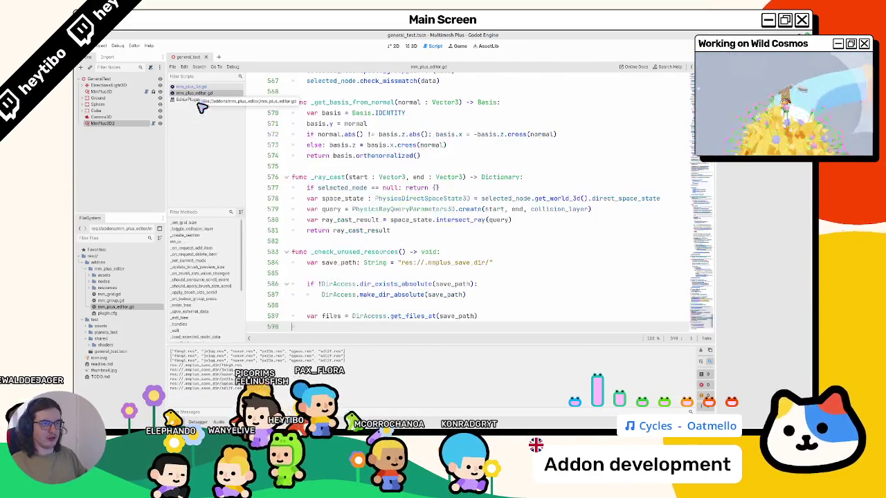
{"action": "key", "text": "ctrl+v"}
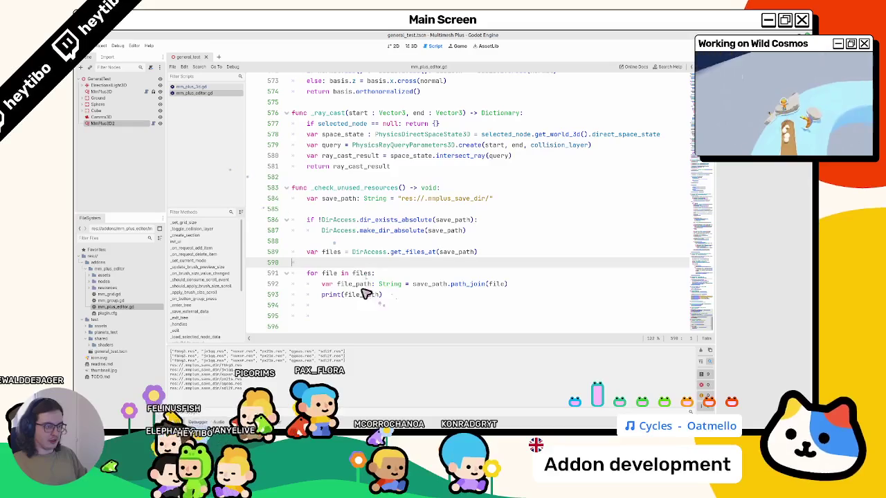
{"action": "left_click", "coordinate": [400, 307]}
{"action": "left_click", "coordinate": [209, 87]}
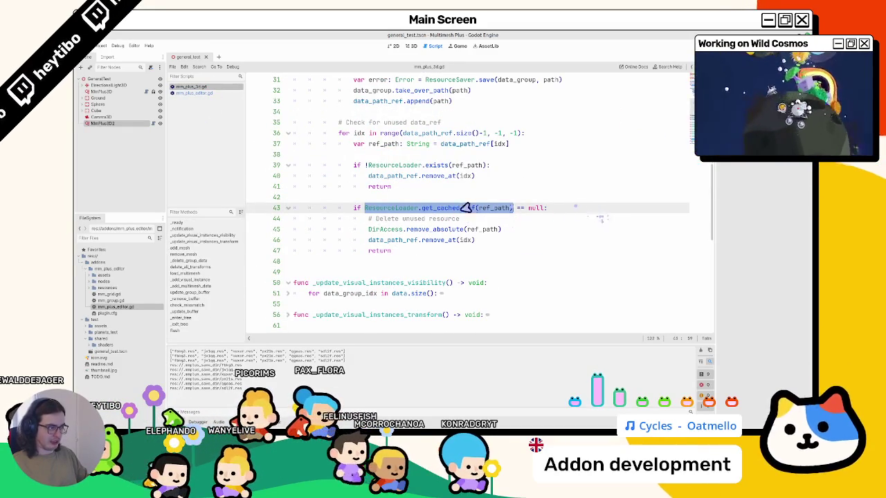
{"action": "left_click", "coordinate": [203, 93]}
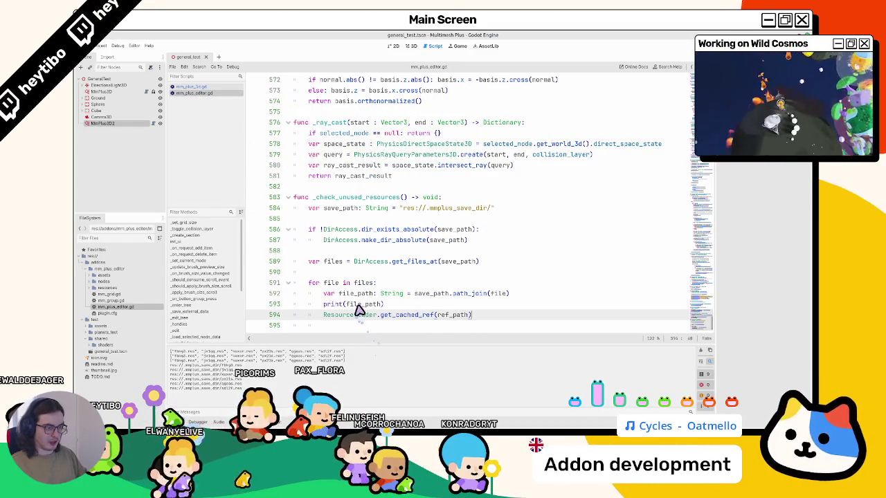
Step: Add print(ResourceLoader.get_cached_ref(file_path)) under print(file_path) in the loop
{"action": "double_click", "coordinate": [358, 305]}
{"action": "double_click", "coordinate": [453, 315]}
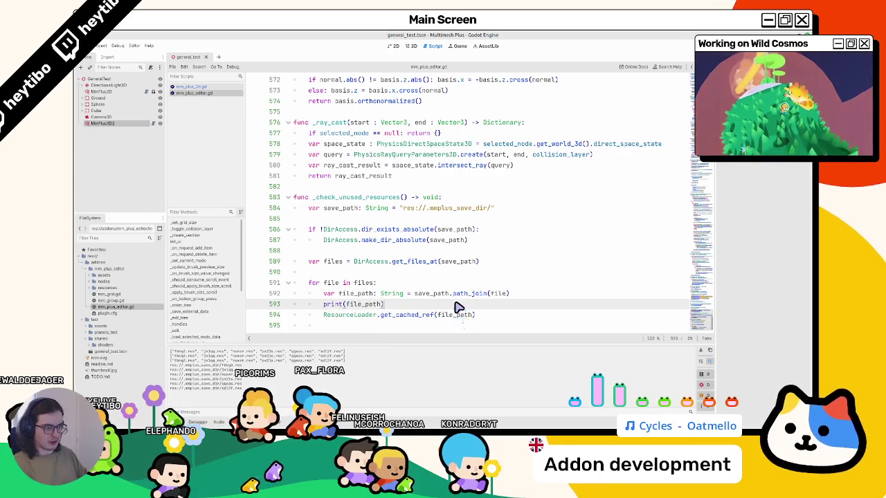
{"action": "left_click", "coordinate": [455, 305]}
{"action": "key", "text": "shift+Home"}
{"action": "key", "text": "BackSpace"}
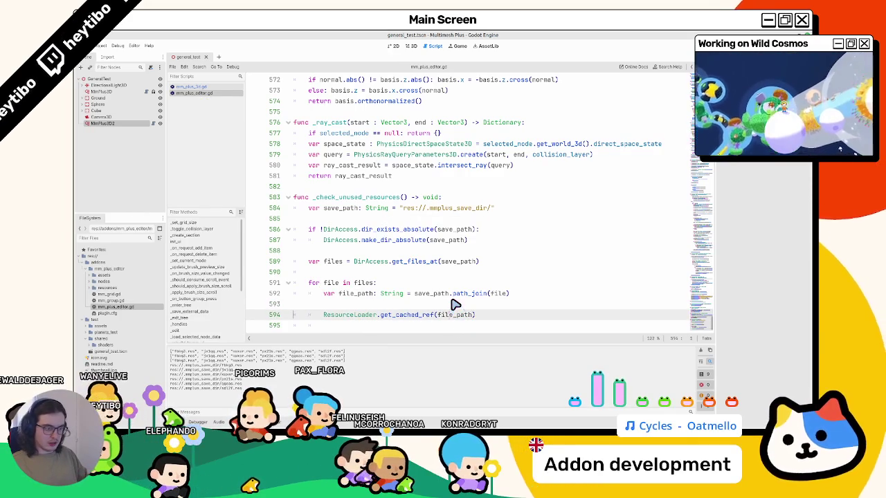
{"action": "key", "text": "ctrl+z"}
{"action": "left_click_drag", "start_coordinate": [324, 315], "coordinate": [517, 317]}
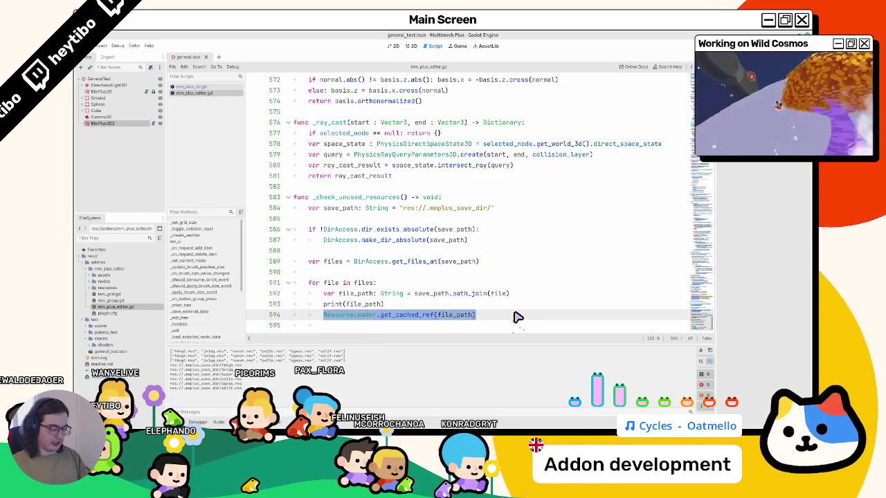
{"action": "type", "text": "print("}
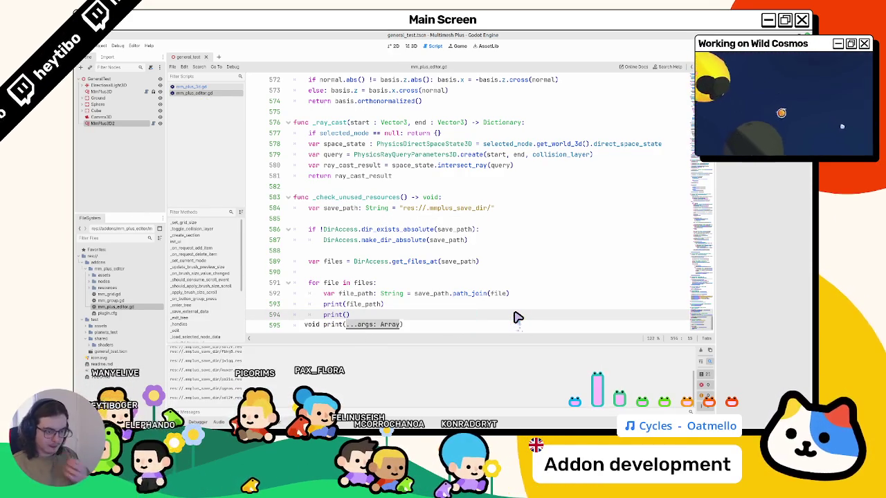
{"action": "type", "text": "ResourceLoader.get_cached_ref(file_path)"}
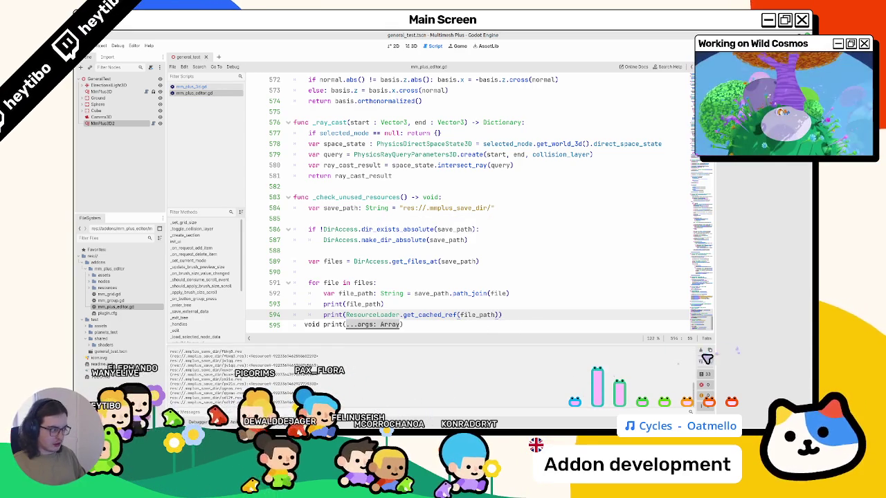
Step: Clear the Output log and append == null to the get_cached_ref print
{"action": "left_click", "coordinate": [709, 351]}
{"action": "left_click", "coordinate": [465, 316]}
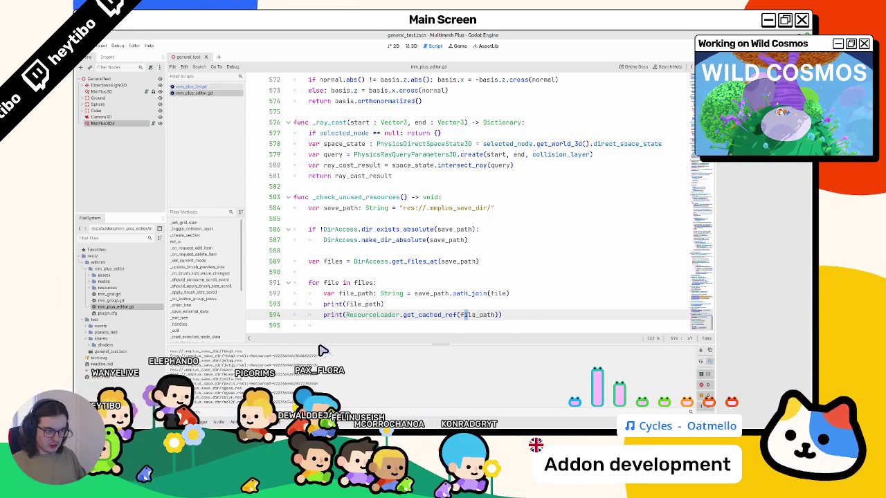
{"action": "left_click_drag", "start_coordinate": [416, 344], "coordinate": [415, 299]}
{"action": "left_click", "coordinate": [497, 262]}
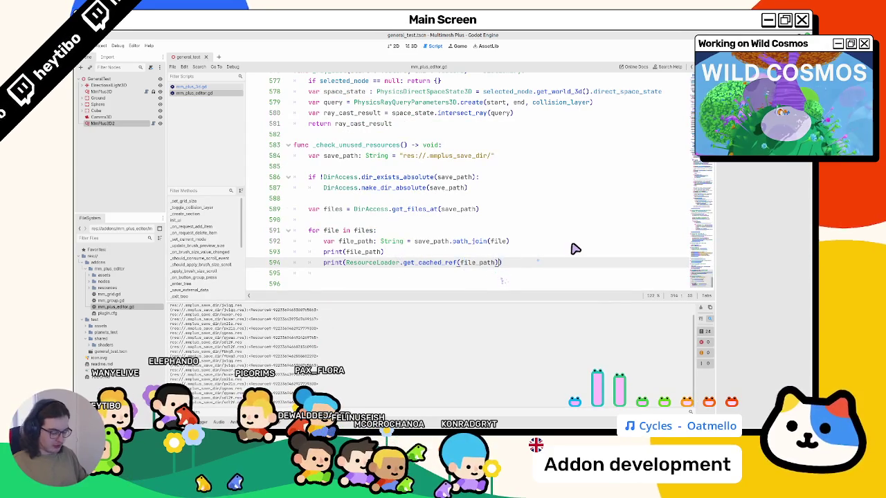
{"action": "type", "text": "== null"}
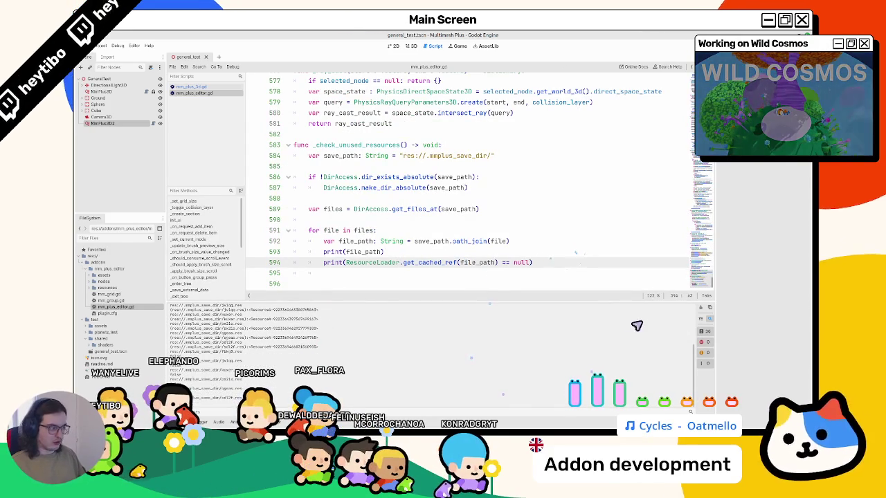
Step: Replace the print with 'if ResourceLoader.get_cached_ref(file_path) == null:' and a pass body
{"action": "left_click", "coordinate": [574, 249]}
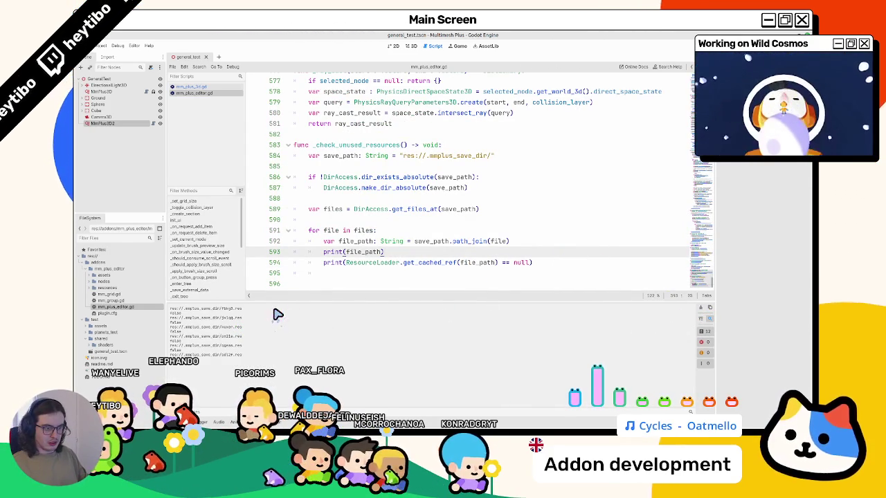
{"action": "left_click_drag", "start_coordinate": [384, 252], "coordinate": [498, 258]}
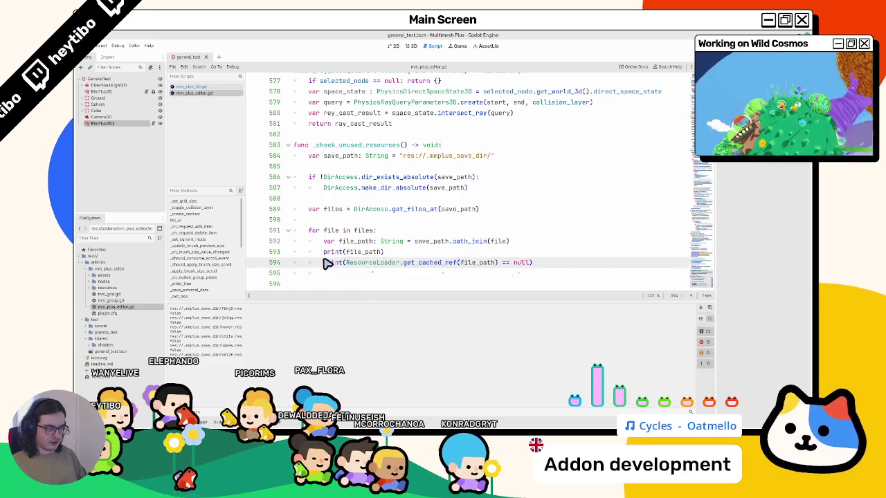
{"action": "left_click_drag", "start_coordinate": [323, 263], "coordinate": [607, 271]}
{"action": "key", "text": "ctrl+v"}
{"action": "key", "text": "Return"}
{"action": "type", "text": "pass"}
{"action": "left_click", "coordinate": [342, 272]}
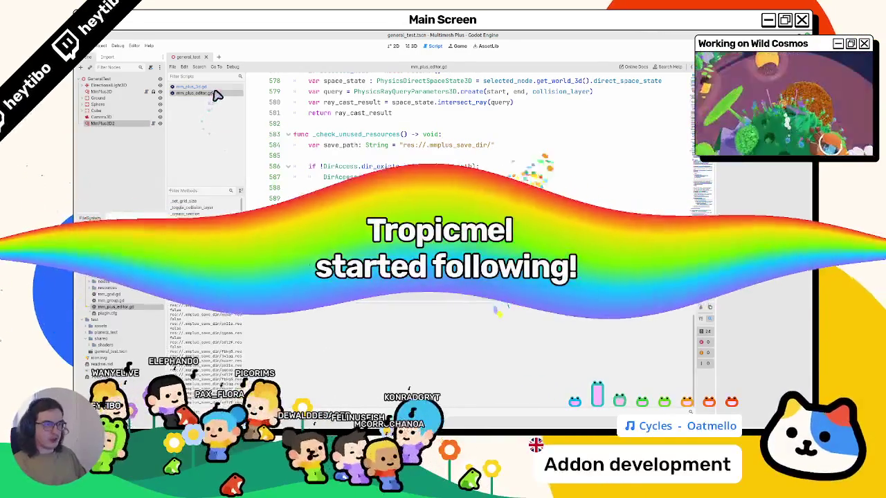
Step: Copy the DirAccess.remove_absolute line from mm_plus_3d.gd into the if block in mm_plus_editor.gd
{"action": "left_click", "coordinate": [191, 87]}
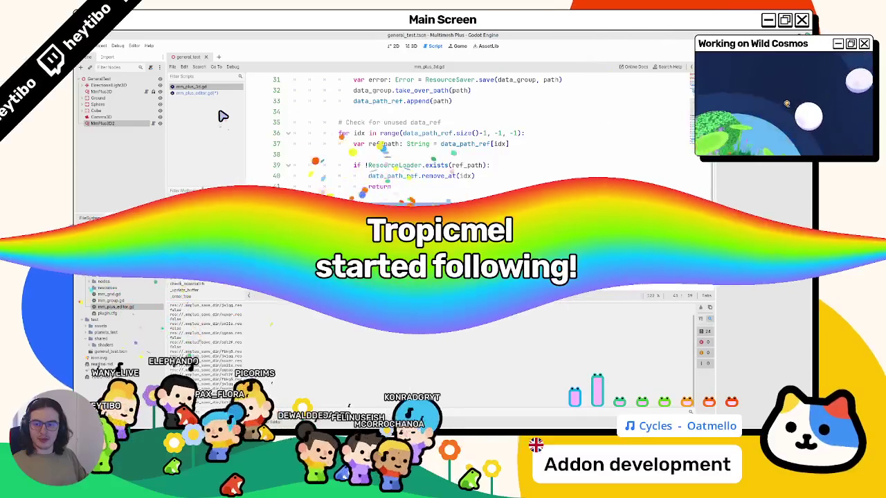
{"action": "scroll", "coordinate": [377, 164], "scroll_direction": "down", "scroll_amount": 2}
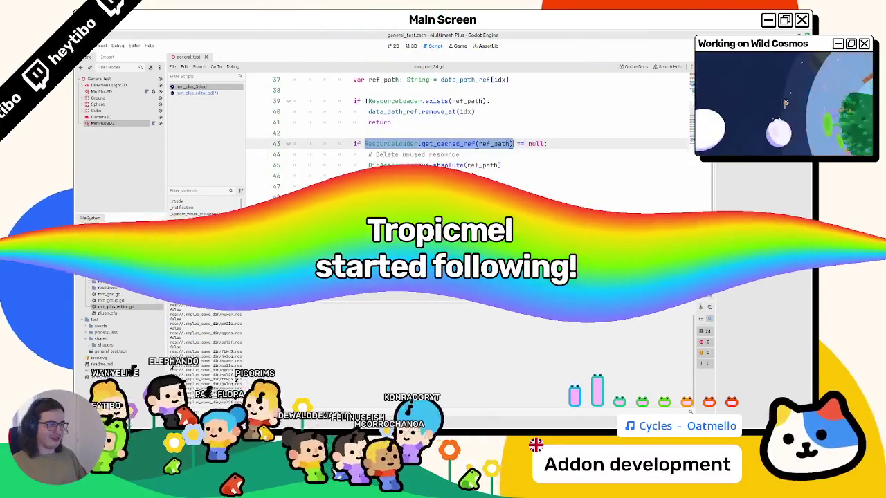
{"action": "left_click_drag", "start_coordinate": [372, 165], "coordinate": [540, 167]}
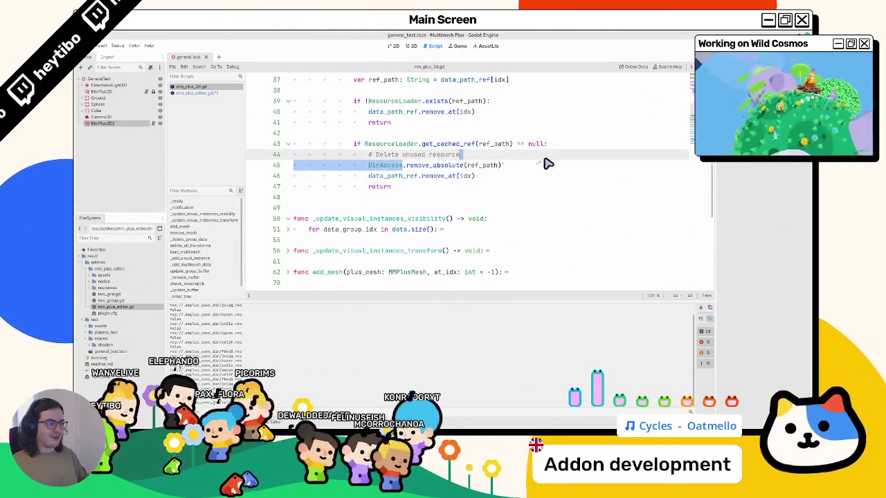
{"action": "left_click", "coordinate": [194, 93]}
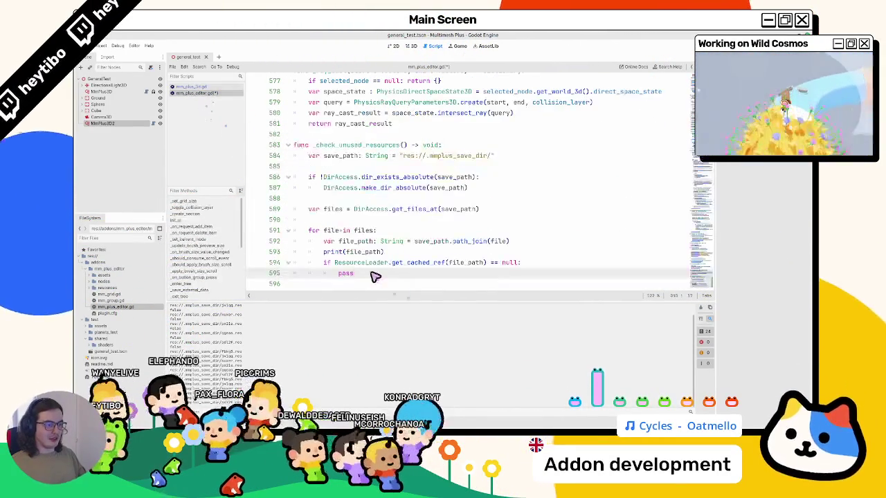
{"action": "left_click", "coordinate": [360, 253]}
Step: Change ref_path to file_path in the delete call, remove print(file_path), and save
{"action": "double_click", "coordinate": [360, 252]}
{"action": "key", "text": "ctrl+c"}
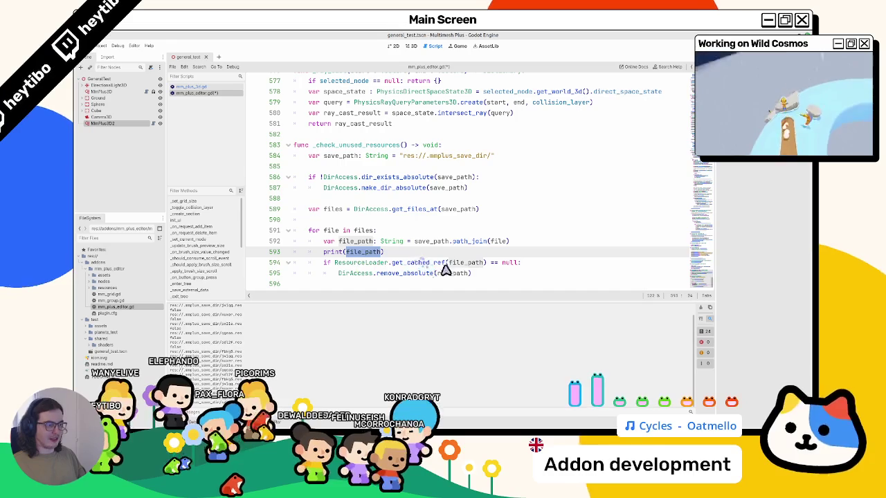
{"action": "double_click", "coordinate": [453, 274]}
{"action": "key", "text": "ctrl+v"}
{"action": "triple_click", "coordinate": [457, 254]}
{"action": "key", "text": "Delete"}
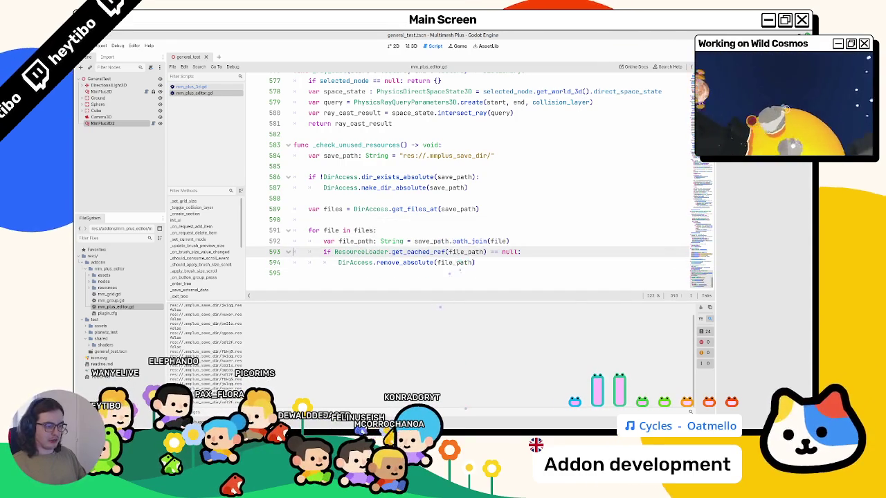
{"action": "key", "text": "alt+Tab"}
{"action": "key", "text": "alt+Tab"}
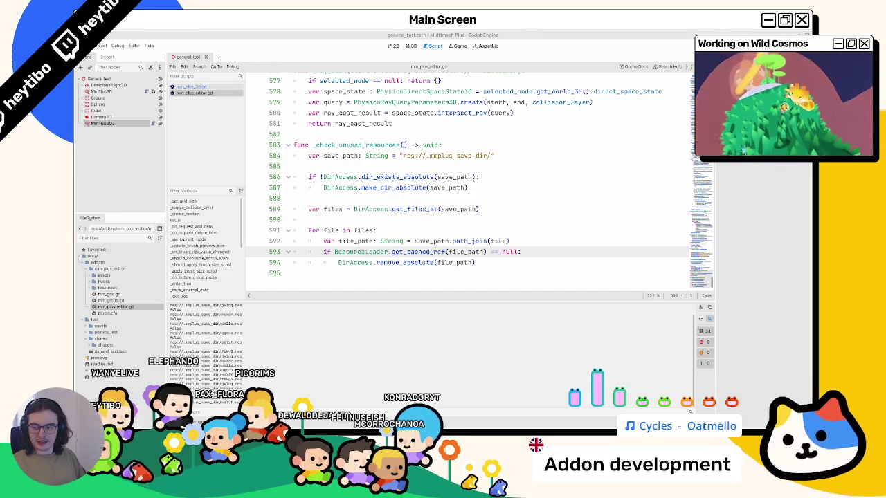
{"action": "left_click", "coordinate": [538, 187]}
Step: Delete the MmPlus3D2 node and its orange cube patch from the 3D scene, then return to the script loop
{"action": "left_click", "coordinate": [408, 47]}
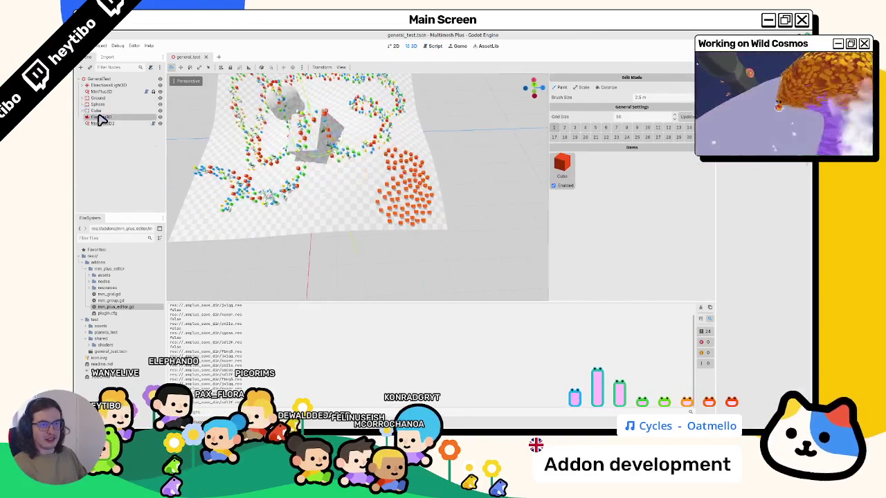
{"action": "key", "text": "Delete"}
{"action": "left_click_drag", "start_coordinate": [374, 217], "coordinate": [369, 214]}
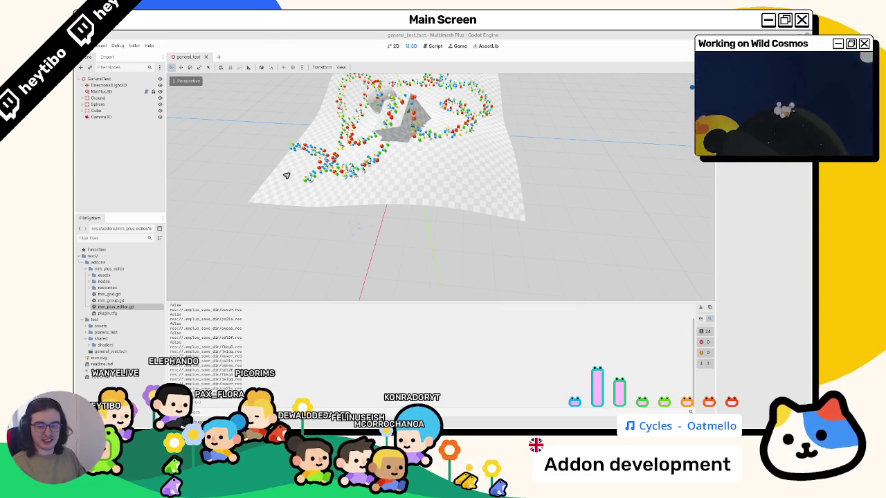
{"action": "left_click_drag", "start_coordinate": [402, 162], "coordinate": [398, 79]}
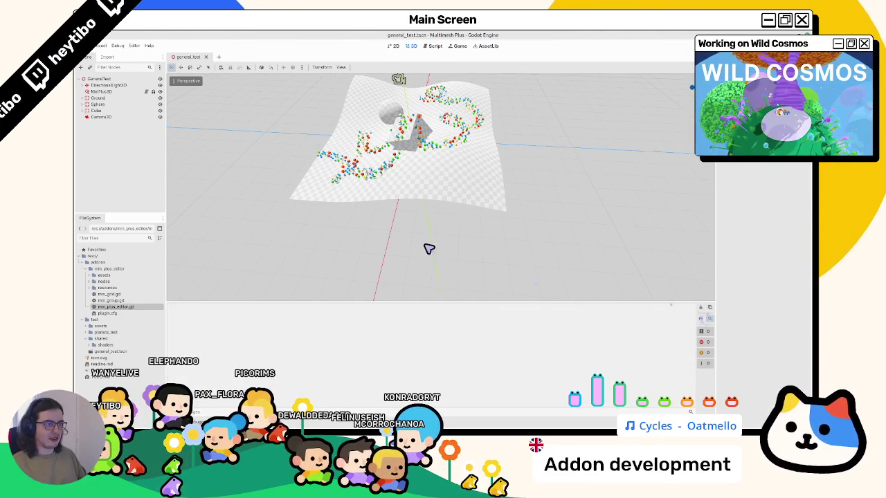
{"action": "left_click", "coordinate": [431, 47]}
{"action": "left_click", "coordinate": [471, 251]}
{"action": "left_click", "coordinate": [466, 260]}
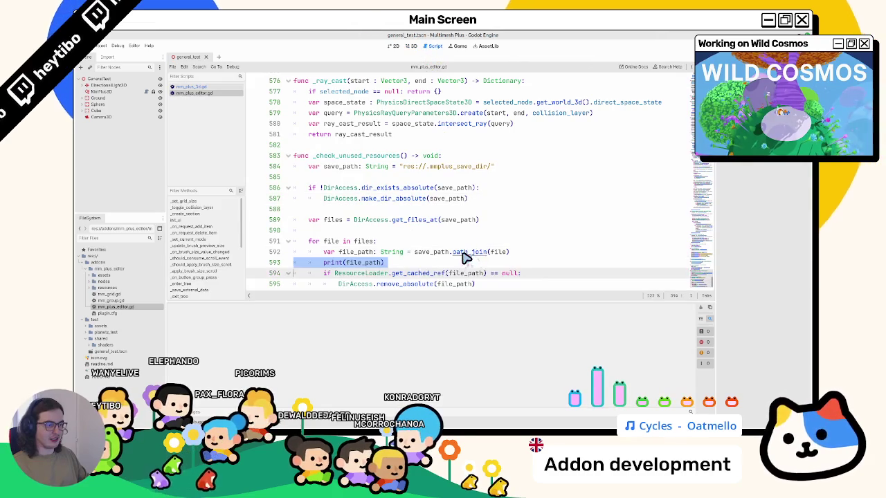
Step: Add a print("is null") debug line inside the null check on line 592
{"action": "left_click", "coordinate": [562, 263]}
{"action": "key", "text": "Return"}
{"action": "type", "text": "print(\"is null"}
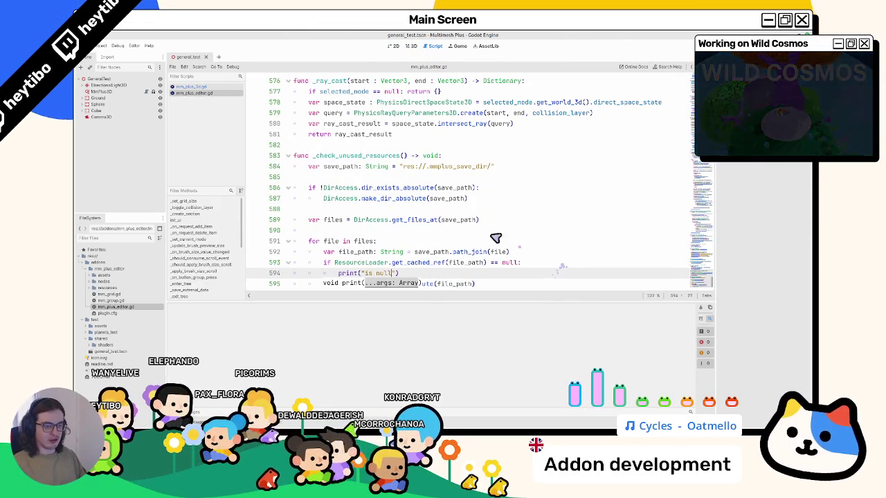
Step: Reload the 3D test scene to rerun the cleanup and clear the Output panel
{"action": "left_click", "coordinate": [409, 46]}
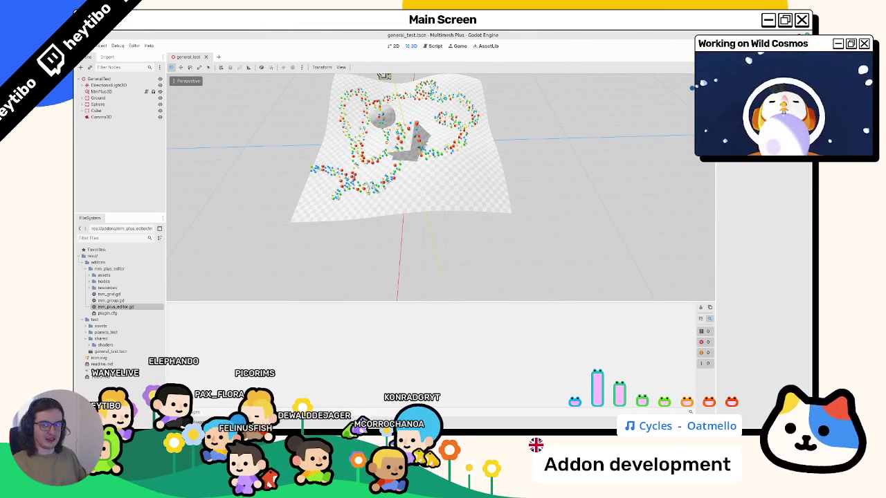
{"action": "left_click", "coordinate": [199, 59]}
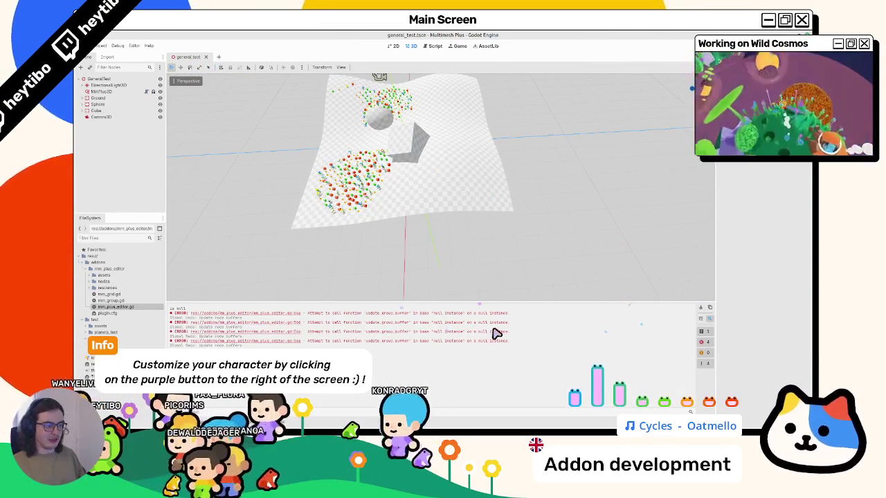
{"action": "left_click", "coordinate": [703, 315]}
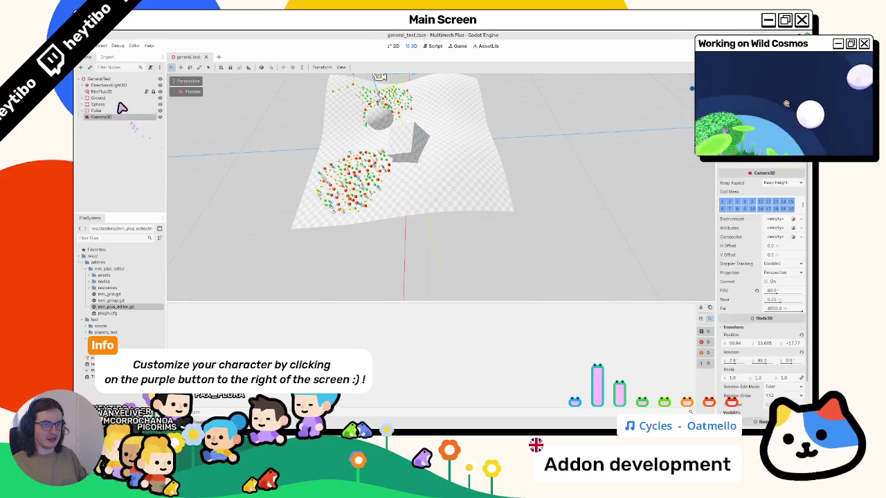
{"action": "left_click", "coordinate": [101, 91]}
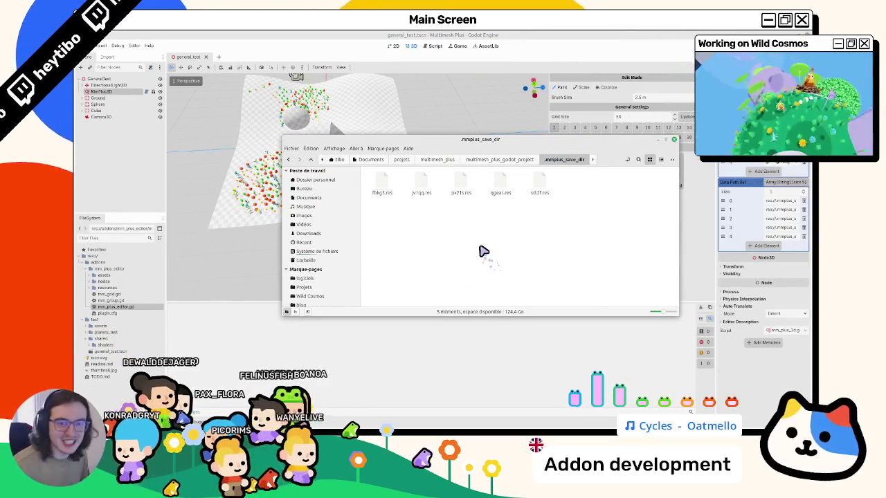
Step: Select the five .res files in .mmplus_save_dir, then bring Godot back to front
{"action": "mouse_move", "coordinate": [547, 205]}
{"action": "left_mouse_down"}
{"action": "mouse_move", "coordinate": [374, 202]}
{"action": "mouse_move", "coordinate": [436, 41]}
{"action": "left_mouse_up"}
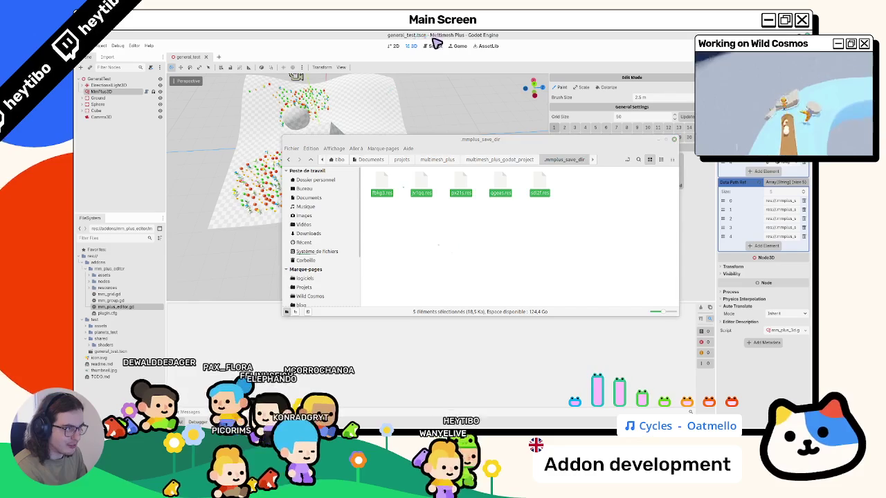
{"action": "mouse_move", "coordinate": [463, 143]}
{"action": "left_mouse_down"}
{"action": "mouse_move", "coordinate": [480, 191]}
{"action": "mouse_move", "coordinate": [480, 184]}
{"action": "left_mouse_up"}
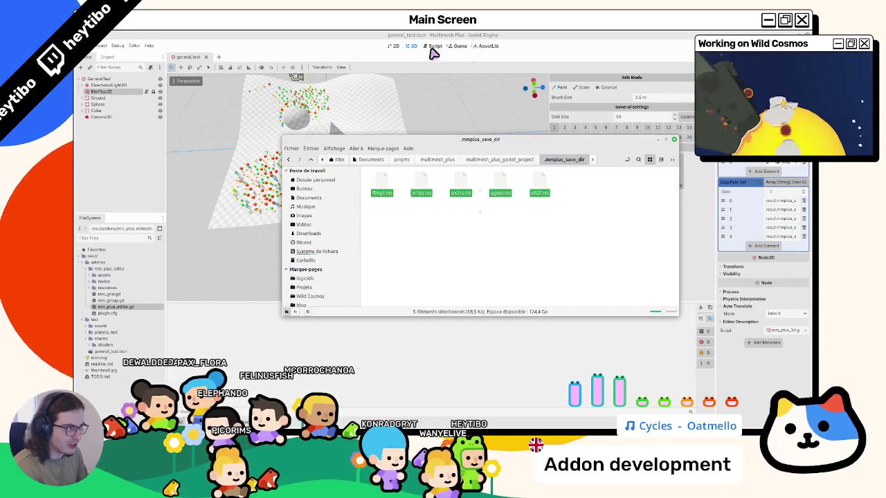
{"action": "left_click", "coordinate": [789, 182]}
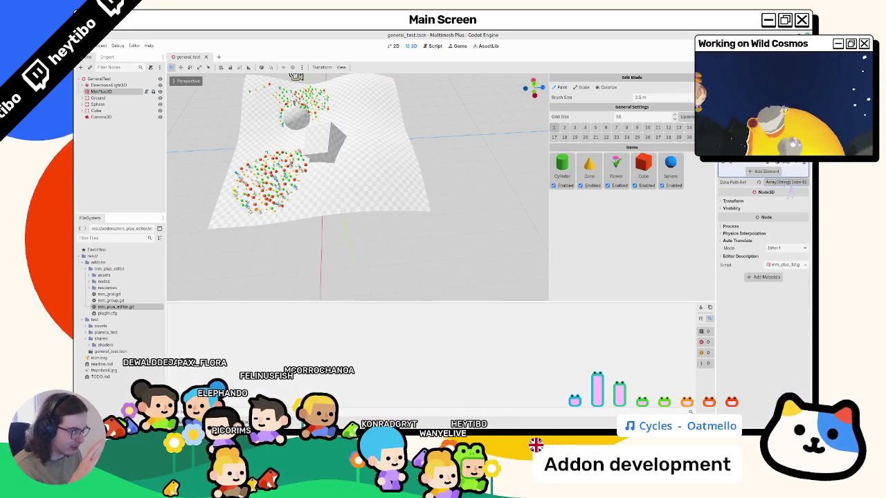
Step: Paint a curved stroke of items on the terrain with the MmPlus3D brush and save the scene
{"action": "left_click_drag", "start_coordinate": [296, 75], "coordinate": [303, 198]}
{"action": "scroll", "coordinate": [263, 198], "scroll_direction": "down", "scroll_amount": 5}
{"action": "scroll", "coordinate": [263, 172], "scroll_direction": "up", "scroll_amount": 5}
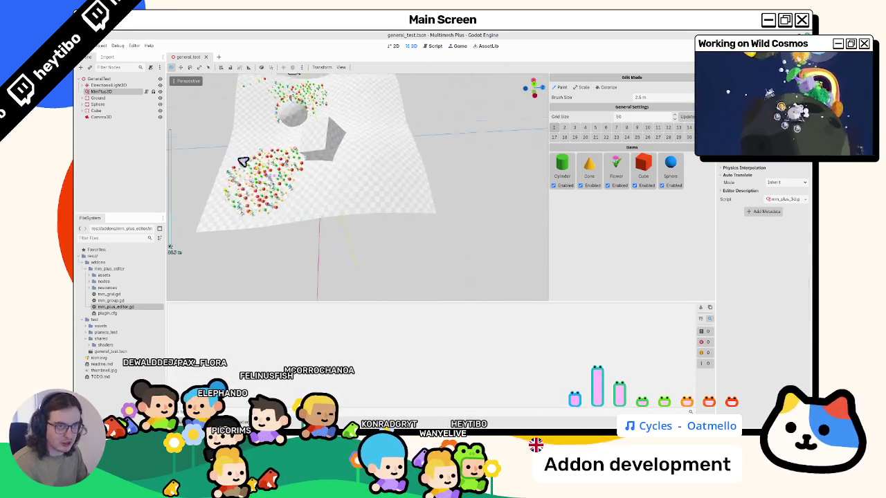
{"action": "scroll", "coordinate": [362, 169], "scroll_direction": "up", "scroll_amount": 3}
{"action": "scroll", "coordinate": [360, 201], "scroll_direction": "down", "scroll_amount": 5}
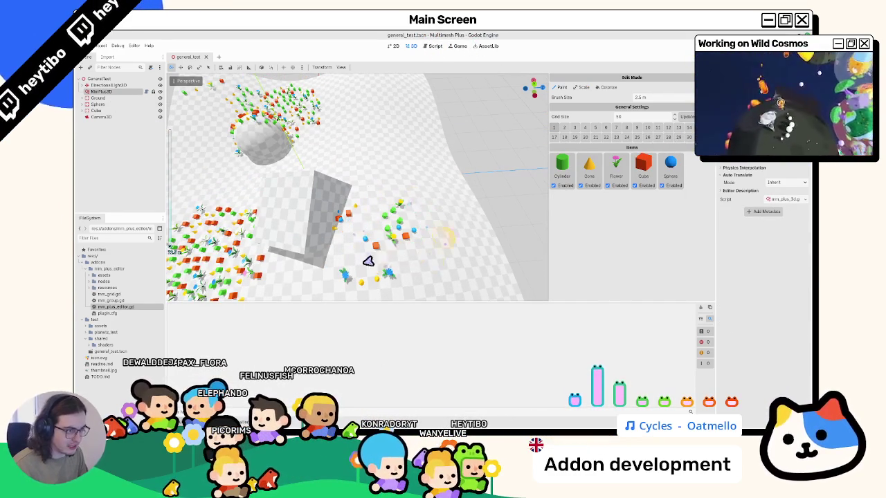
{"action": "mouse_move", "coordinate": [371, 152]}
{"action": "left_mouse_down"}
{"action": "mouse_move", "coordinate": [424, 268]}
{"action": "mouse_move", "coordinate": [406, 242]}
{"action": "mouse_move", "coordinate": [420, 223]}
{"action": "mouse_move", "coordinate": [388, 184]}
{"action": "mouse_move", "coordinate": [366, 180]}
{"action": "left_mouse_up"}
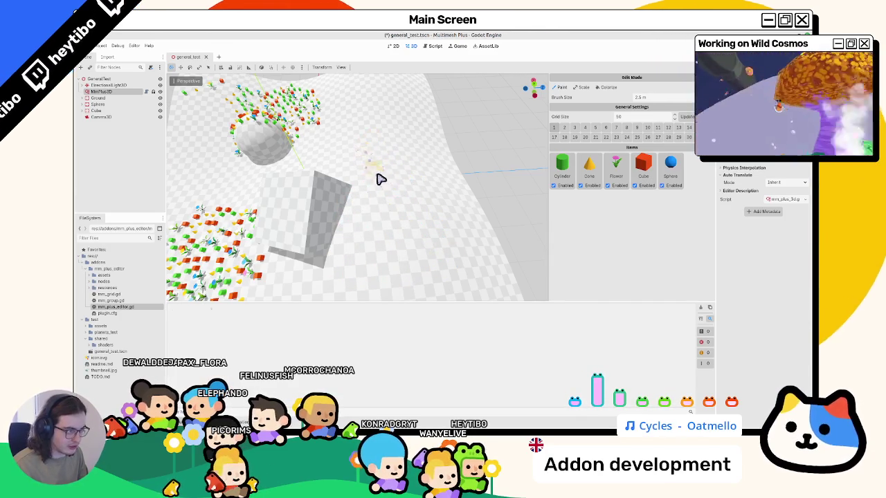
{"action": "key", "text": "ctrl+s"}
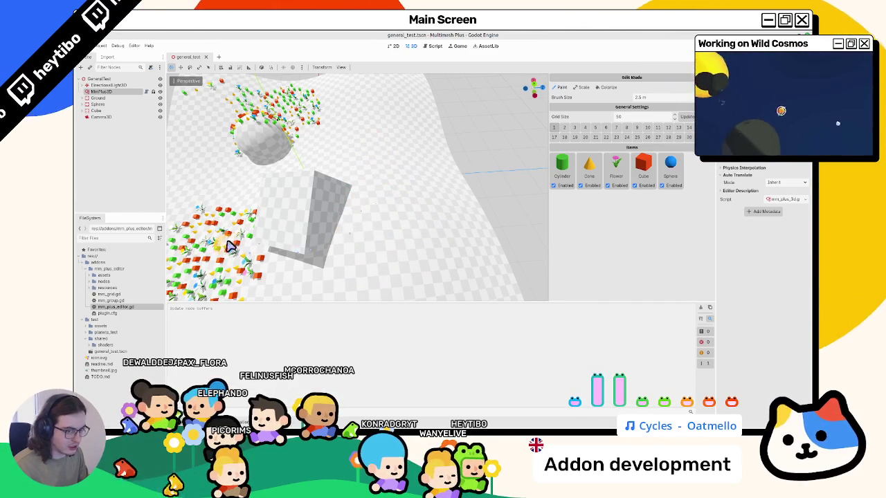
Step: Delete the print("is null") debug line from the cleanup script
{"action": "left_click", "coordinate": [429, 45]}
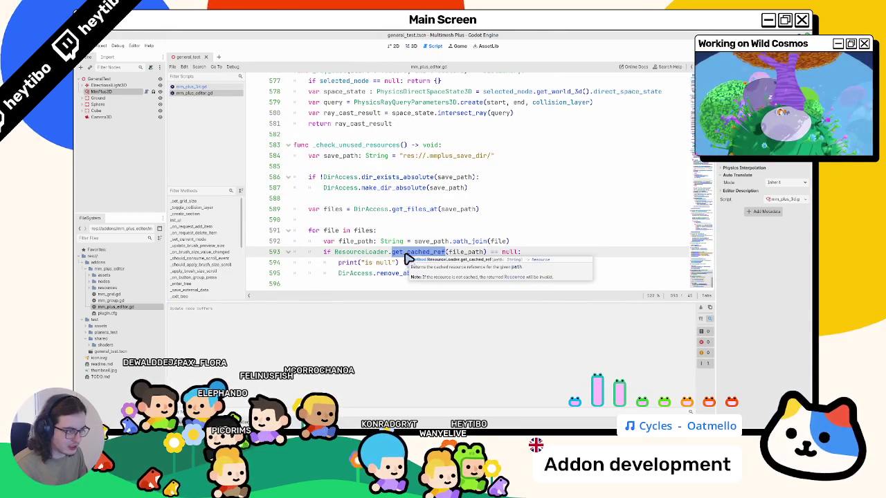
{"action": "left_click", "coordinate": [389, 267]}
{"action": "key", "text": "ctrl+shift+k"}
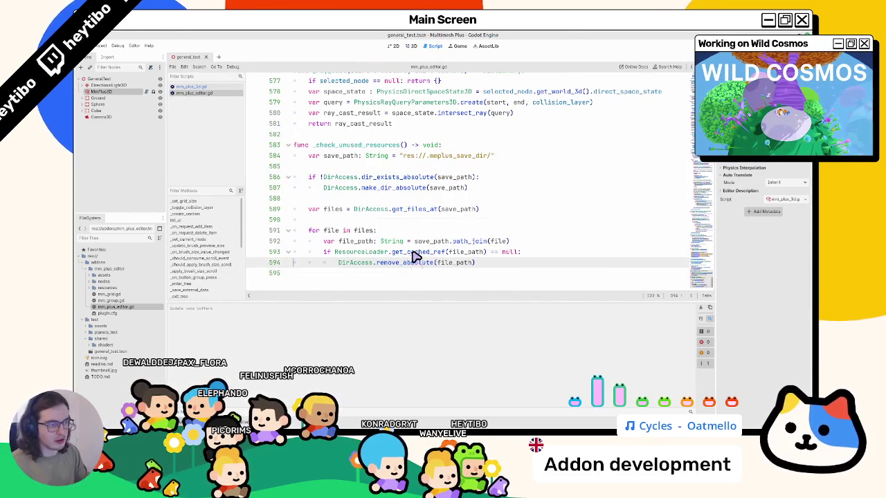
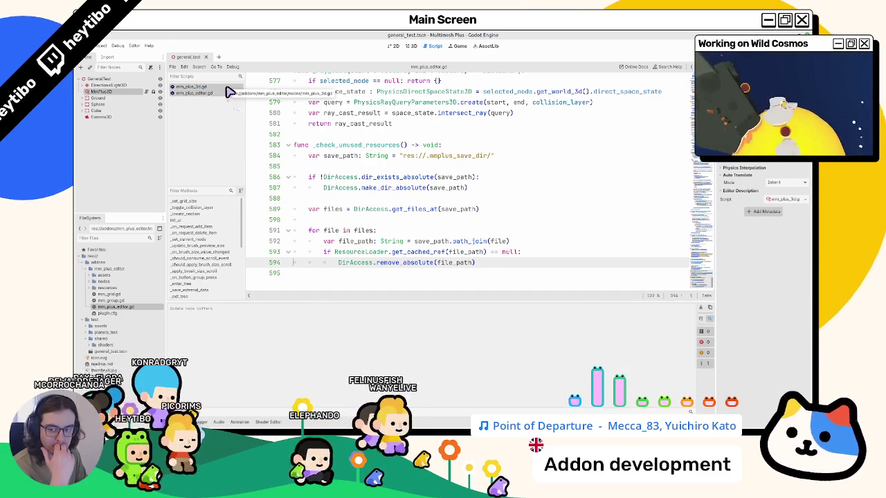
Step: Scroll through the code and open the .mmplus_save_dir mesh save folder in the file manager
{"action": "left_click", "coordinate": [469, 221]}
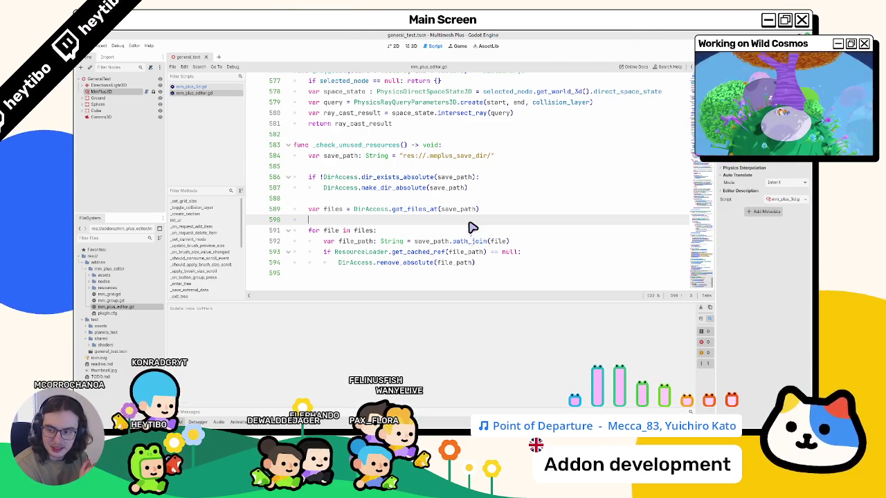
{"action": "scroll", "coordinate": [411, 215], "scroll_direction": "up", "scroll_amount": 10}
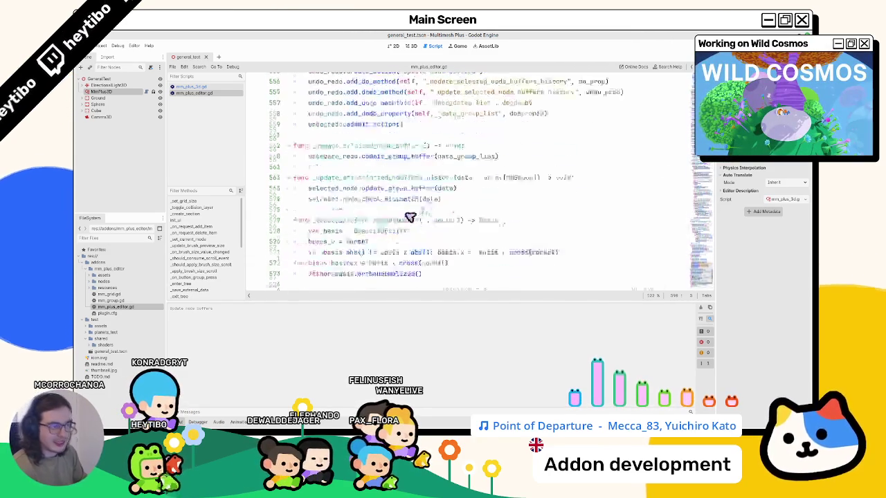
{"action": "scroll", "coordinate": [412, 216], "scroll_direction": "up", "scroll_amount": 15}
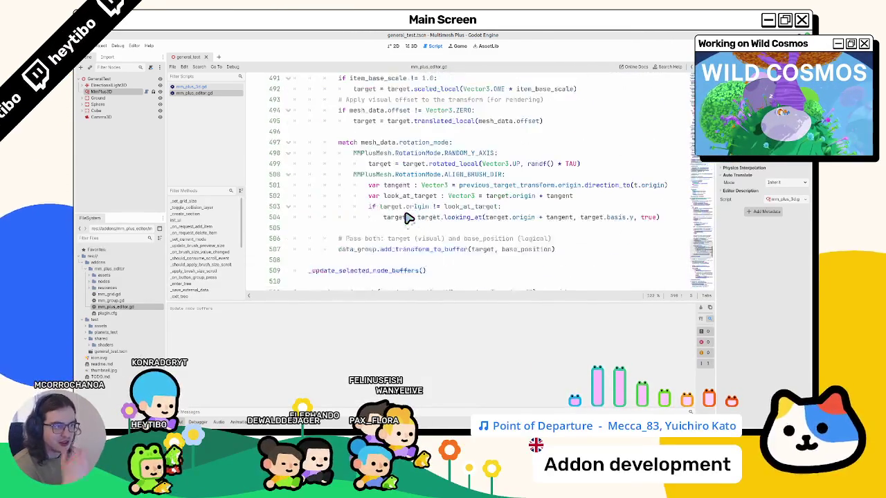
{"action": "scroll", "coordinate": [403, 221], "scroll_direction": "up", "scroll_amount": 12}
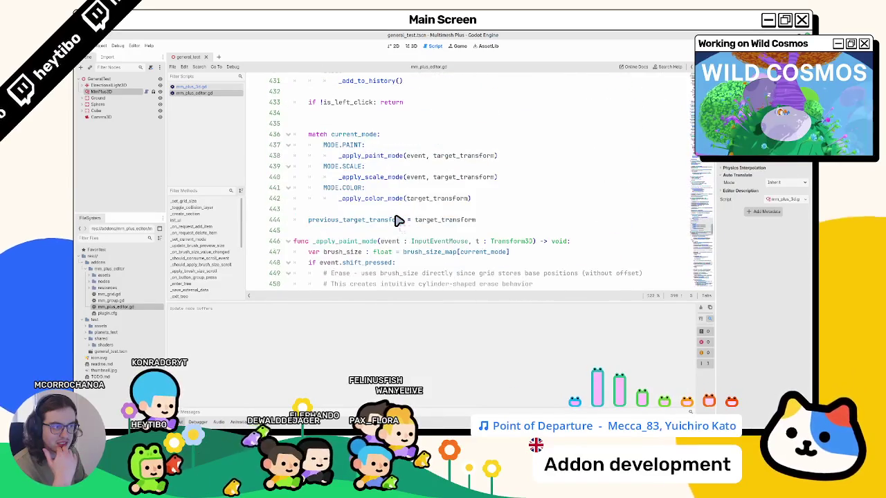
{"action": "scroll", "coordinate": [398, 220], "scroll_direction": "up", "scroll_amount": 5}
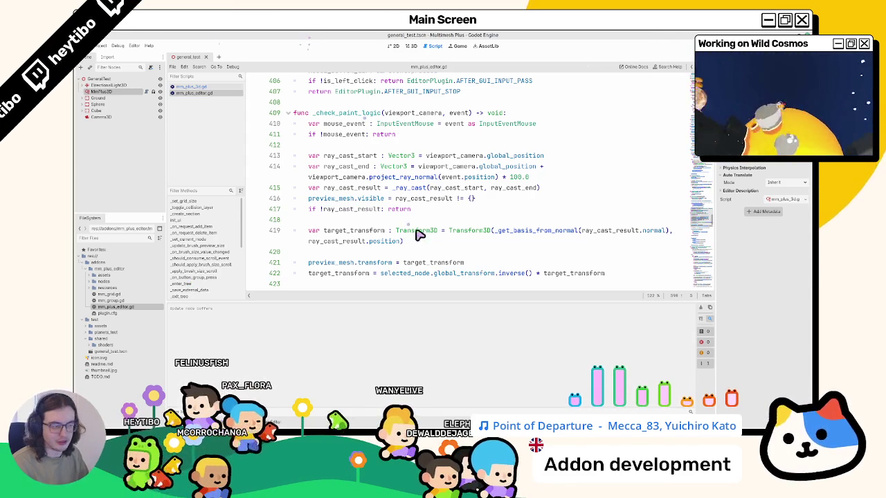
{"action": "scroll", "coordinate": [422, 235], "scroll_direction": "down", "scroll_amount": 10}
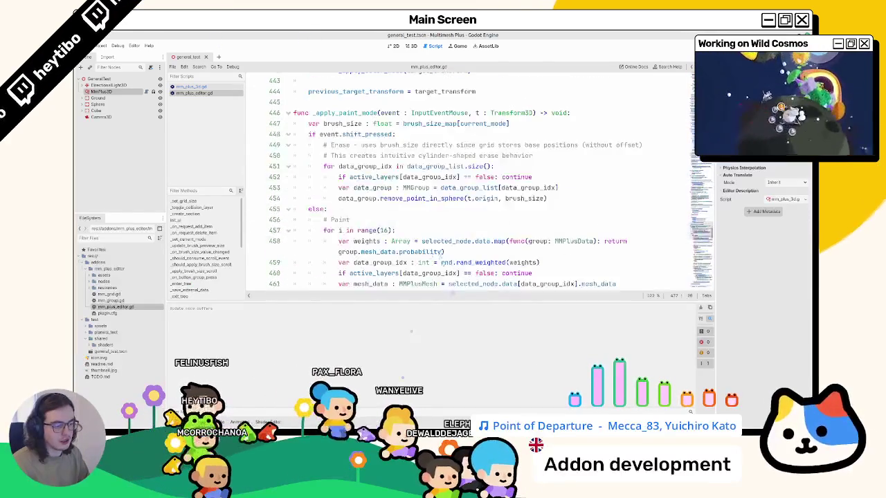
{"action": "double_click", "coordinate": [419, 190]}
{"action": "left_click", "coordinate": [450, 34]}
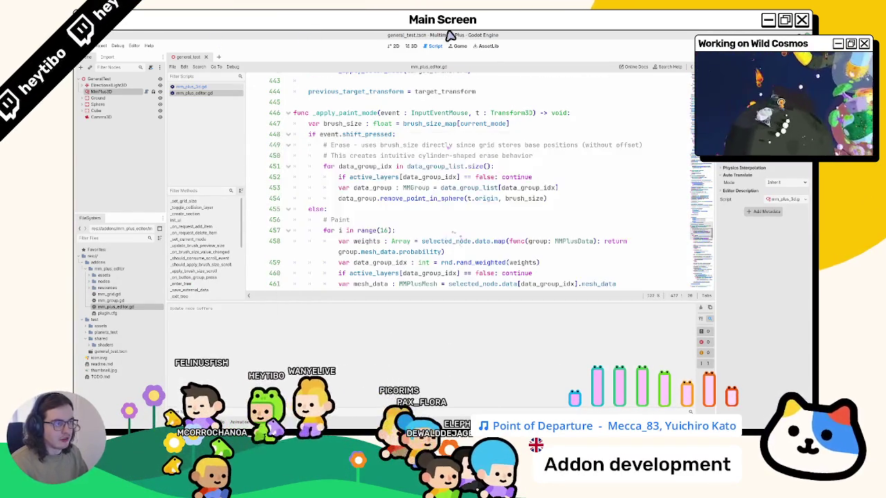
Step: Switch to the 3D view and move the save folder window out of the way
{"action": "left_click", "coordinate": [410, 46]}
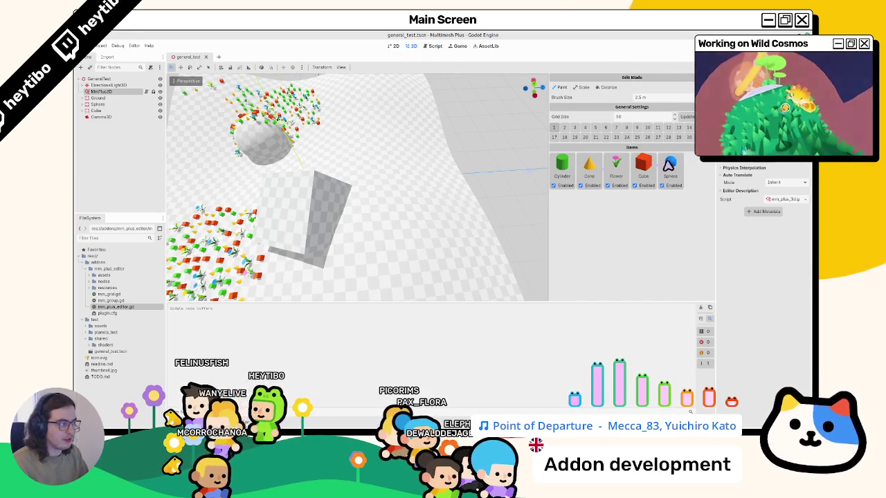
{"action": "left_click", "coordinate": [668, 174]}
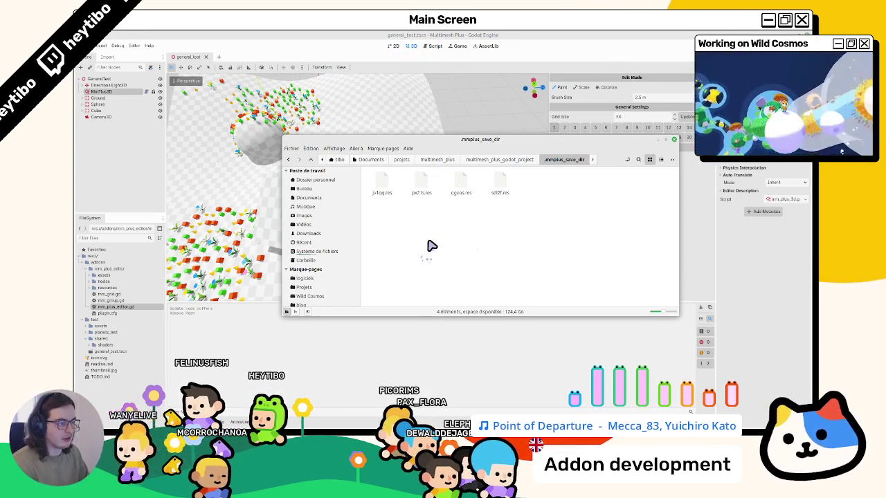
{"action": "right_click", "coordinate": [496, 138]}
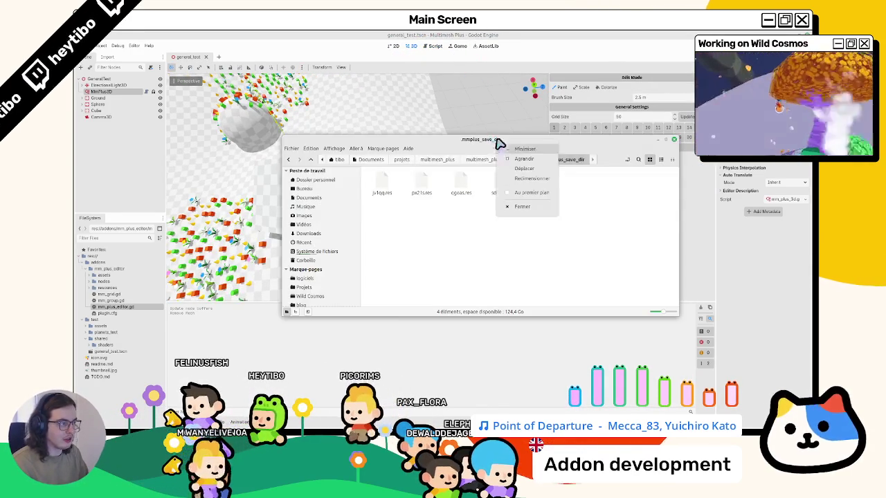
{"action": "left_click", "coordinate": [517, 196]}
{"action": "left_click_drag", "start_coordinate": [471, 140], "coordinate": [443, 220]}
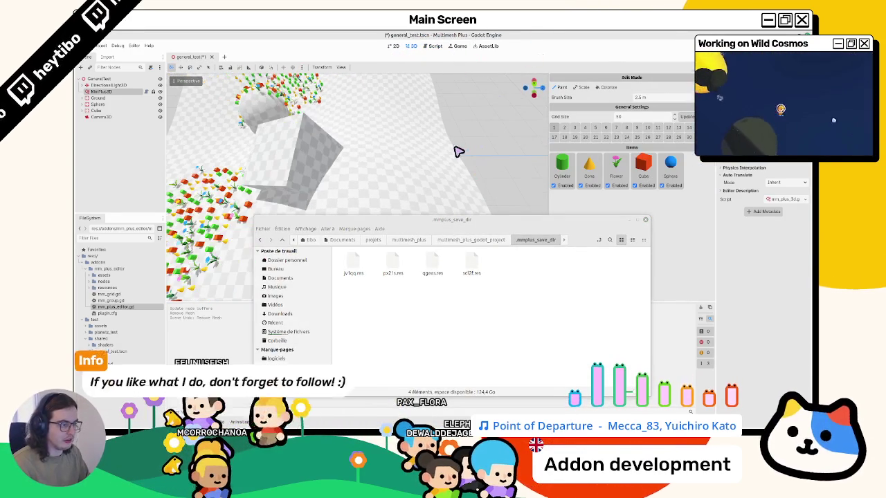
Step: Paint new clusters of cubes, cones and flowers on the ground, undoing one cluster
{"action": "left_click", "coordinate": [450, 183]}
{"action": "left_click_drag", "start_coordinate": [400, 178], "coordinate": [366, 169]}
{"action": "left_click", "coordinate": [335, 166]}
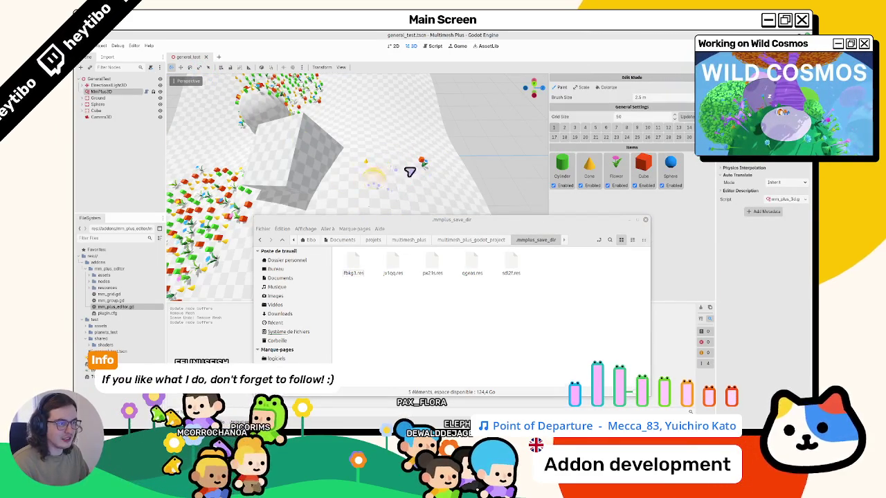
{"action": "left_click", "coordinate": [462, 129]}
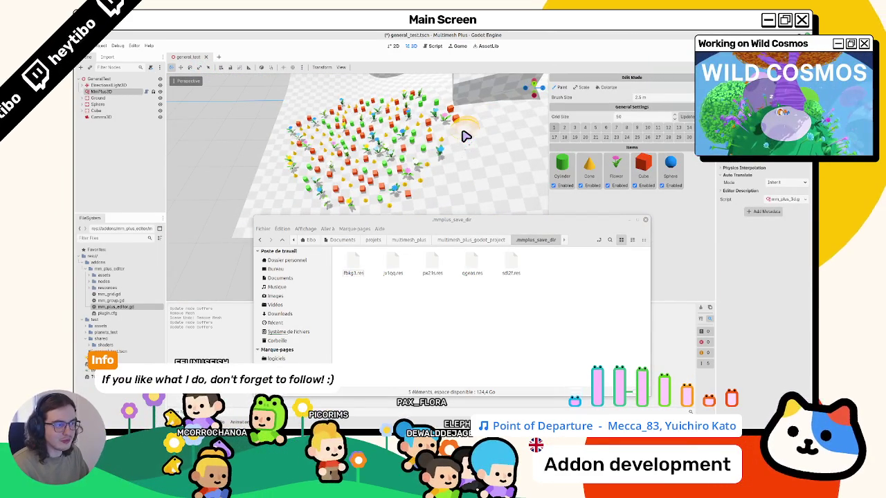
{"action": "mouse_move", "coordinate": [463, 148]}
{"action": "left_mouse_down"}
{"action": "mouse_move", "coordinate": [474, 171]}
{"action": "mouse_move", "coordinate": [485, 160]}
{"action": "mouse_move", "coordinate": [447, 146]}
{"action": "mouse_move", "coordinate": [418, 172]}
{"action": "mouse_move", "coordinate": [387, 173]}
{"action": "left_mouse_up"}
{"action": "key", "text": "ctrl+z"}
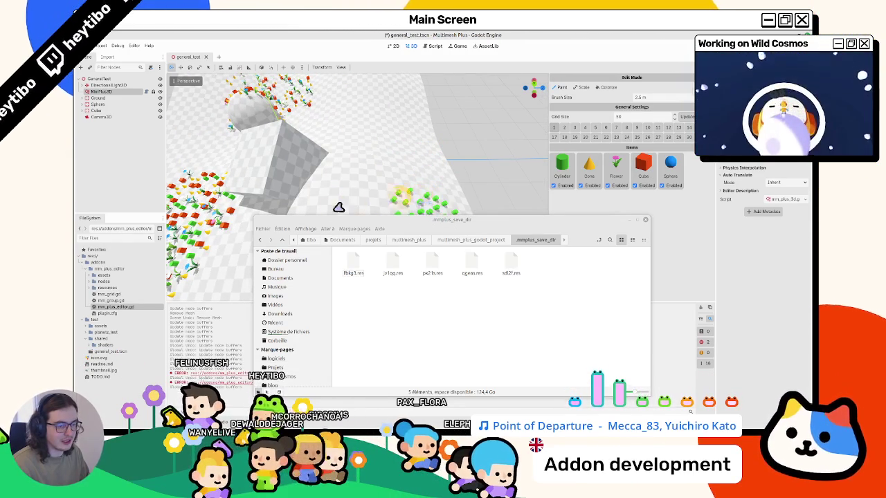
{"action": "mouse_move", "coordinate": [388, 176]}
{"action": "left_mouse_down"}
{"action": "mouse_move", "coordinate": [342, 184]}
{"action": "mouse_move", "coordinate": [383, 174]}
{"action": "left_mouse_up"}
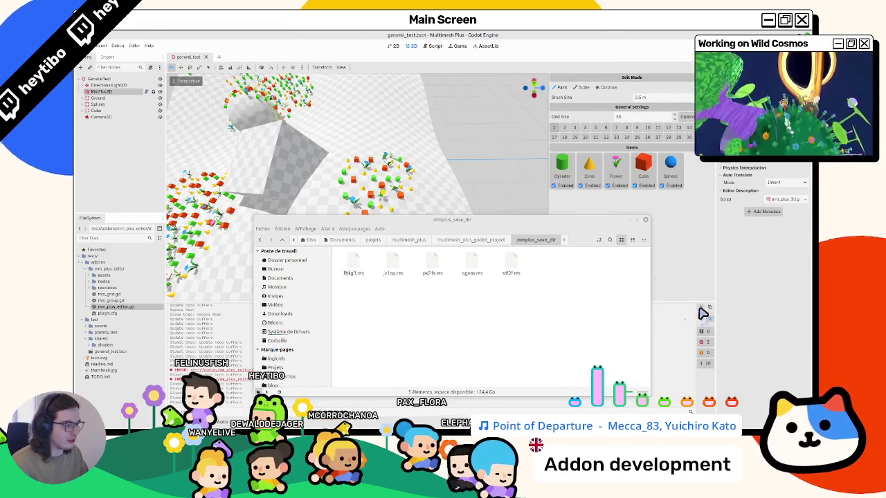
Step: Close and reopen general_test.tscn, then move the save folder window off screen
{"action": "left_click", "coordinate": [192, 58]}
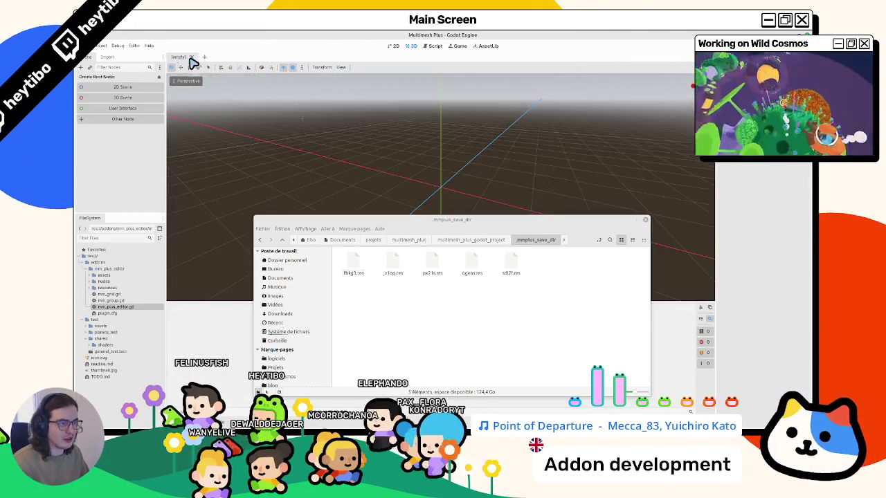
{"action": "key", "text": "ctrl+shift+t"}
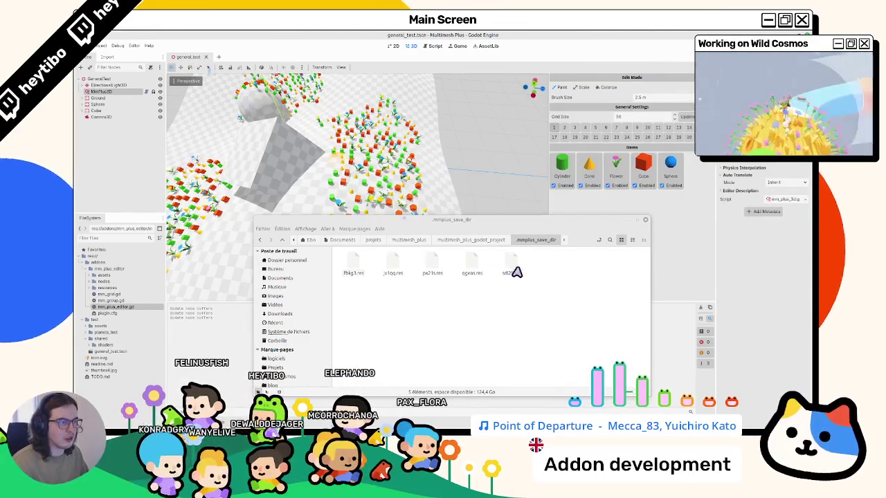
{"action": "left_click", "coordinate": [533, 317]}
{"action": "left_click_drag", "start_coordinate": [465, 230], "coordinate": [885, 230]}
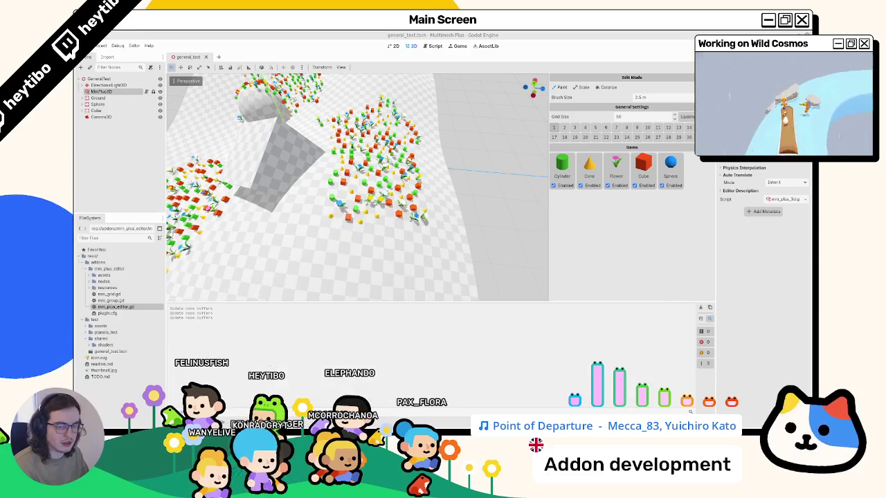
Step: Widen the Inspector to read the Data Path Ref entries, paint a cluster and save
{"action": "scroll", "coordinate": [764, 242], "scroll_direction": "up", "scroll_amount": 4}
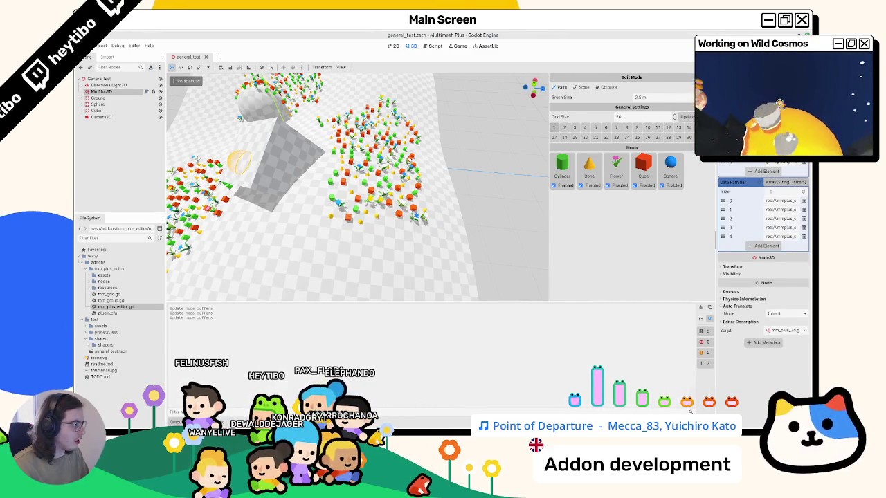
{"action": "left_click_drag", "start_coordinate": [716, 127], "coordinate": [613, 127]}
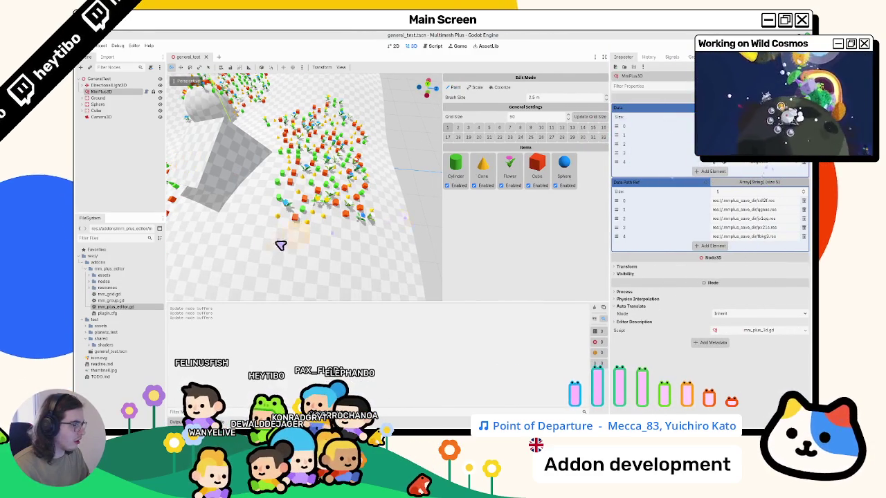
{"action": "left_click_drag", "start_coordinate": [276, 237], "coordinate": [328, 272]}
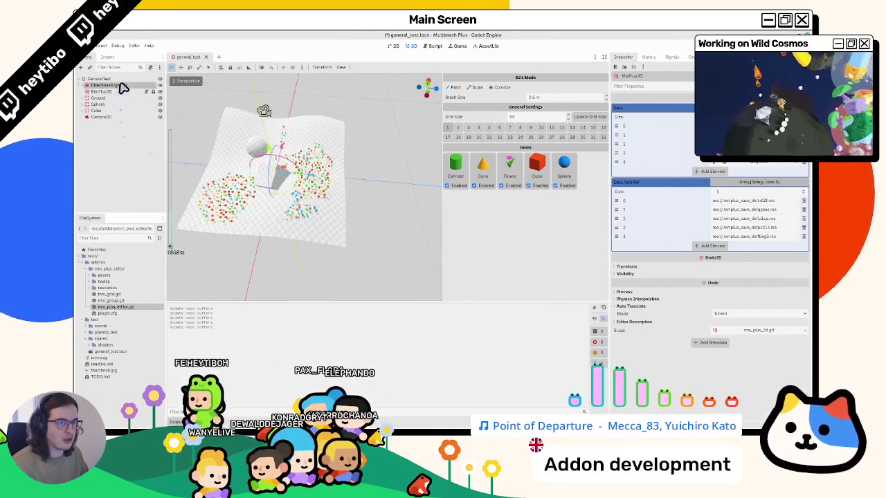
{"action": "key", "text": "h"}
{"action": "key", "text": "h"}
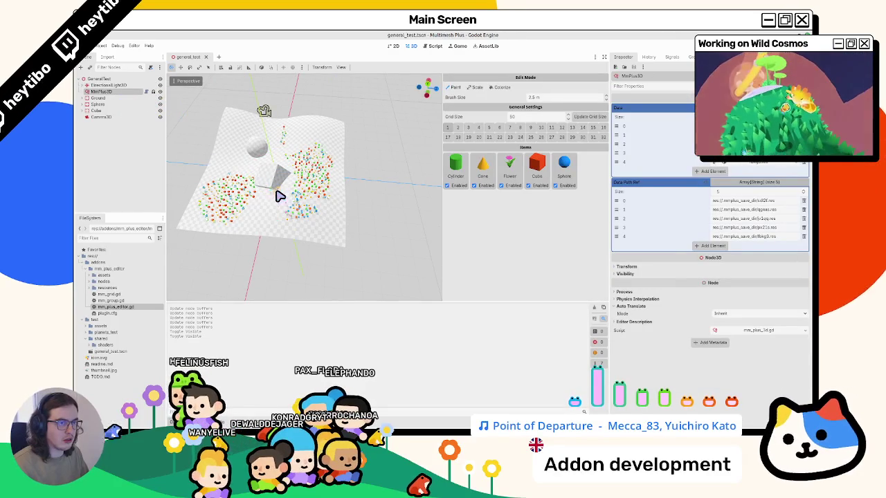
{"action": "key", "text": "ctrl+s"}
Step: Paint another cluster on the ground, undo it and save again
{"action": "scroll", "coordinate": [290, 221], "scroll_direction": "up", "scroll_amount": 5}
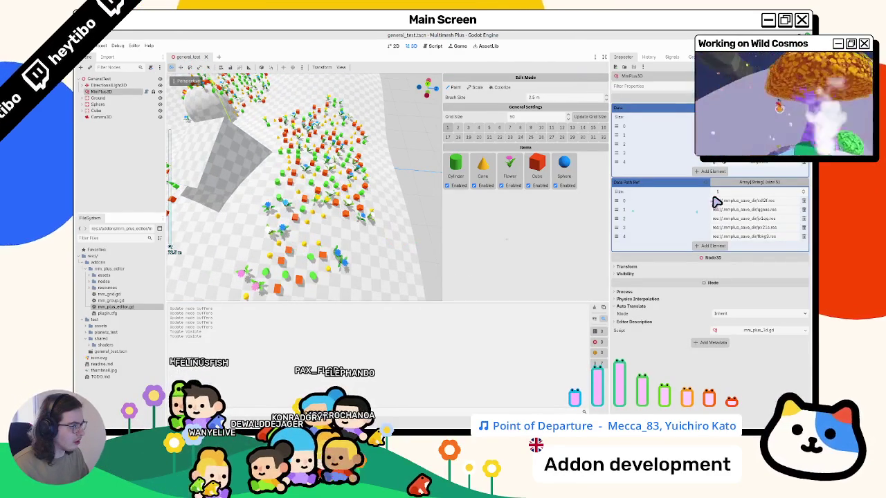
{"action": "left_click", "coordinate": [389, 218]}
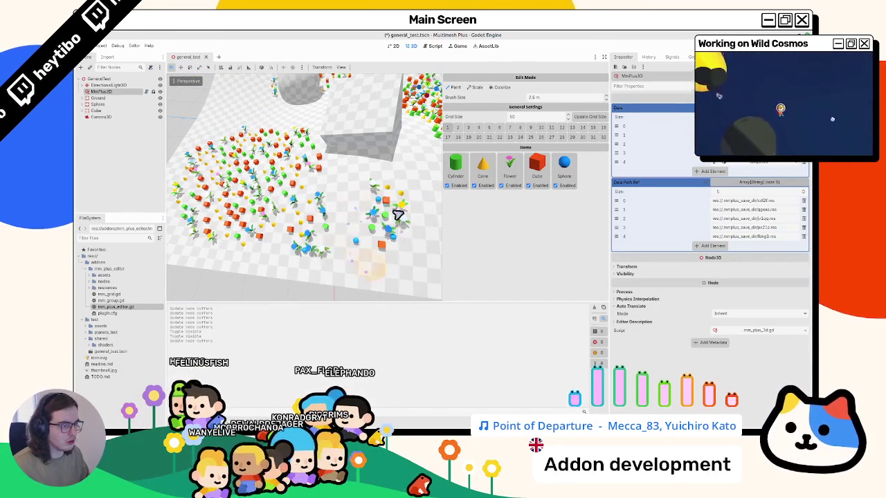
{"action": "key", "text": "ctrl+z"}
{"action": "key", "text": "ctrl+s"}
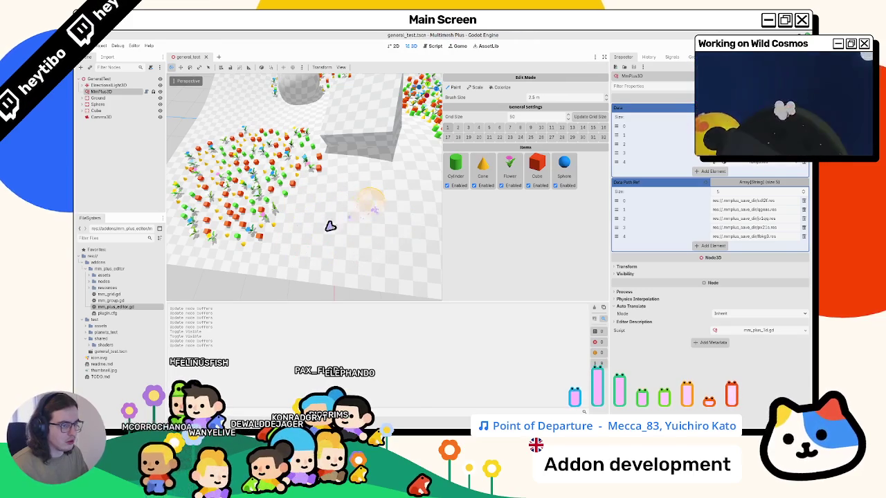
Step: Paint clusters near the terrain front and around the sphere, then collapse the data path list
{"action": "scroll", "coordinate": [325, 199], "scroll_direction": "down", "scroll_amount": 5}
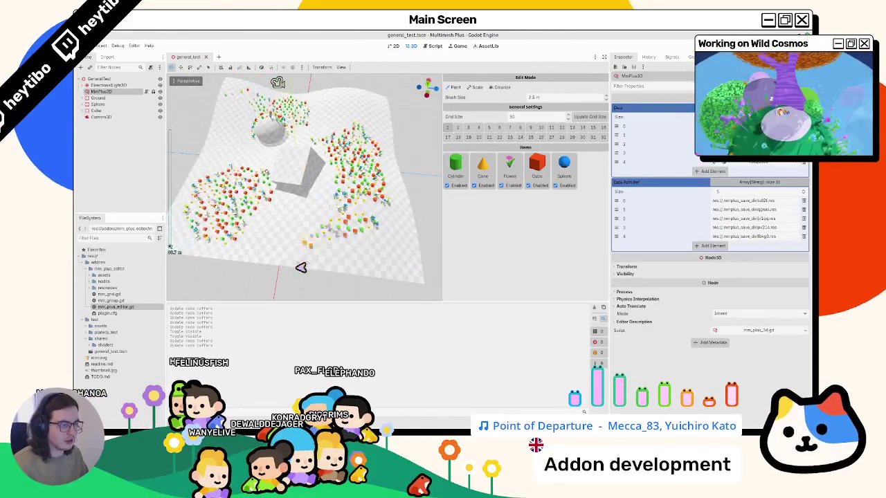
{"action": "left_click_drag", "start_coordinate": [302, 241], "coordinate": [352, 247]}
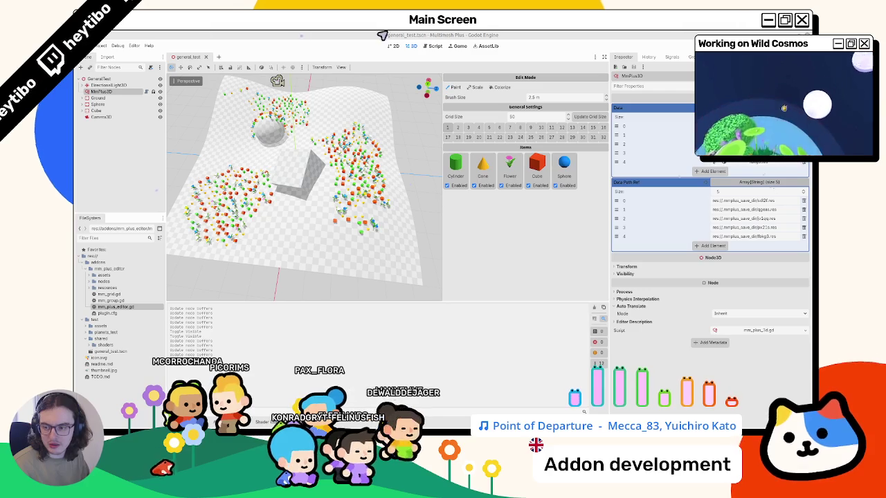
{"action": "mouse_move", "coordinate": [266, 197]}
{"action": "left_mouse_down"}
{"action": "mouse_move", "coordinate": [310, 243]}
{"action": "mouse_move", "coordinate": [281, 123]}
{"action": "mouse_move", "coordinate": [294, 226]}
{"action": "mouse_move", "coordinate": [330, 240]}
{"action": "mouse_move", "coordinate": [302, 240]}
{"action": "mouse_move", "coordinate": [324, 237]}
{"action": "left_mouse_up"}
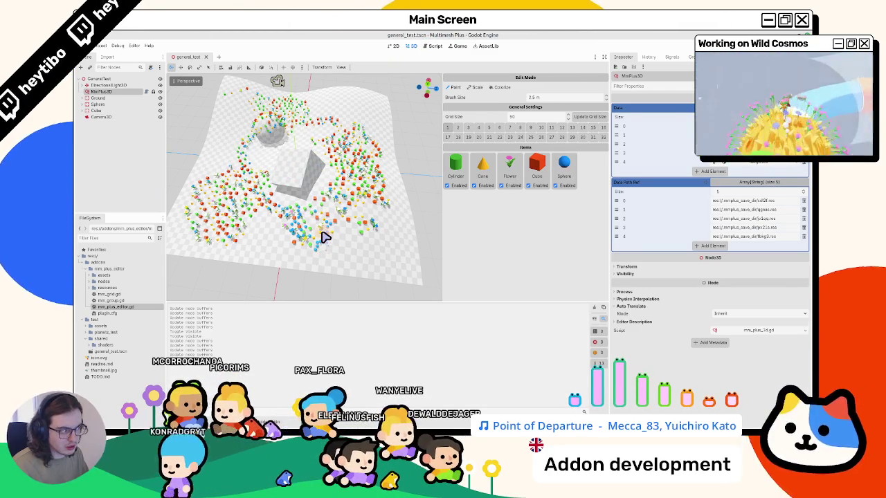
{"action": "left_click", "coordinate": [733, 182]}
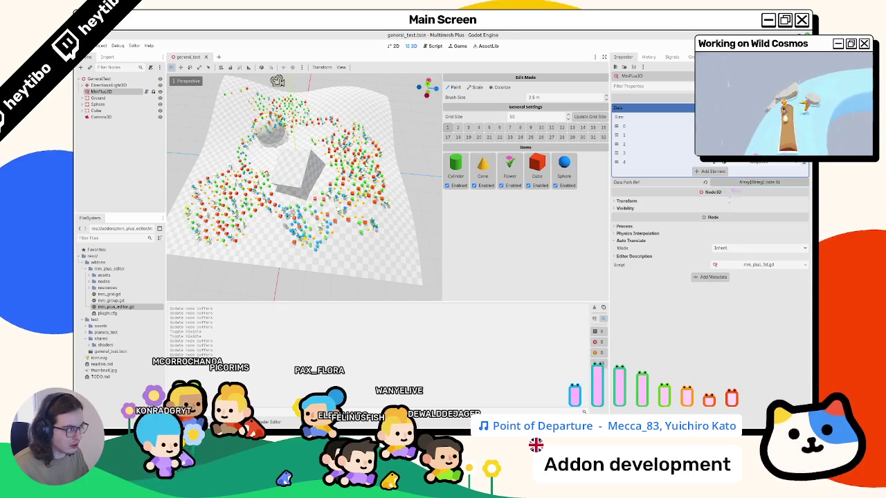
Step: Browse the mm_plus_3d.gd and mm_plus_editor.gd scripts in the script editor
{"action": "left_click", "coordinate": [434, 45]}
{"action": "scroll", "coordinate": [388, 180], "scroll_direction": "down", "scroll_amount": 5}
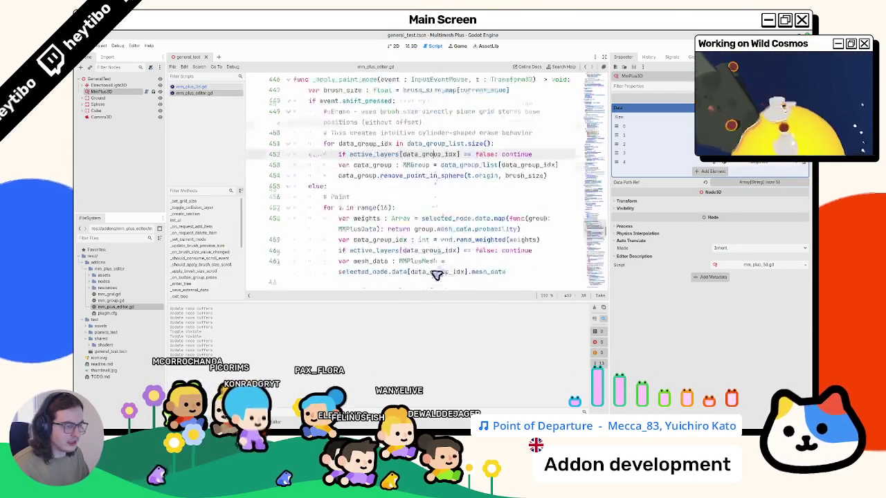
{"action": "left_click", "coordinate": [191, 86]}
{"action": "left_click", "coordinate": [394, 224]}
{"action": "scroll", "coordinate": [395, 223], "scroll_direction": "up", "scroll_amount": 4}
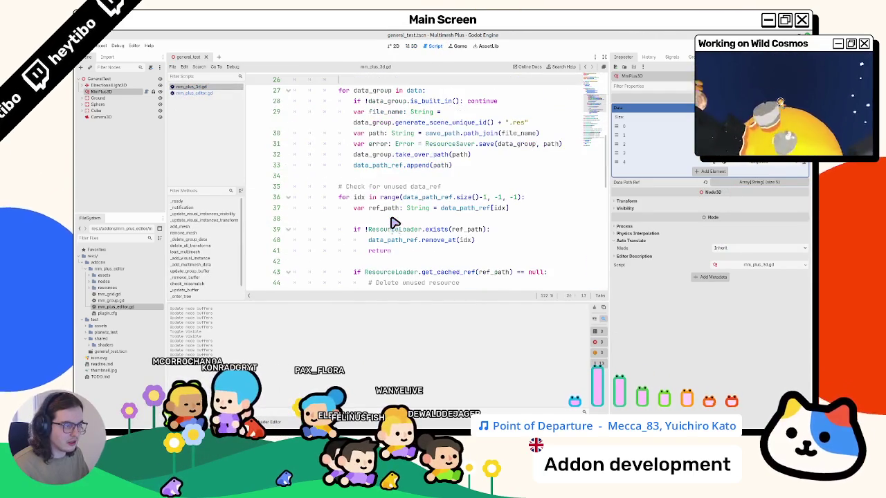
{"action": "scroll", "coordinate": [390, 225], "scroll_direction": "up", "scroll_amount": 2}
{"action": "scroll", "coordinate": [386, 236], "scroll_direction": "down", "scroll_amount": 10}
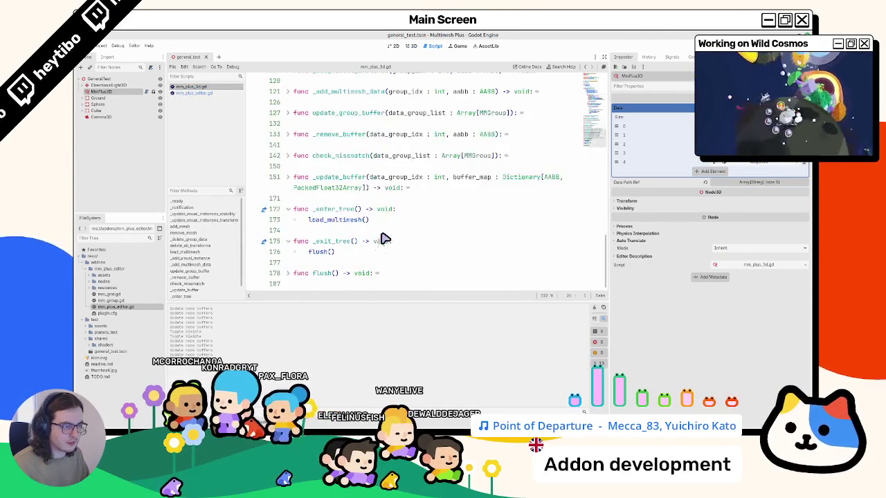
{"action": "left_click", "coordinate": [217, 93]}
{"action": "scroll", "coordinate": [406, 263], "scroll_direction": "down", "scroll_amount": 5}
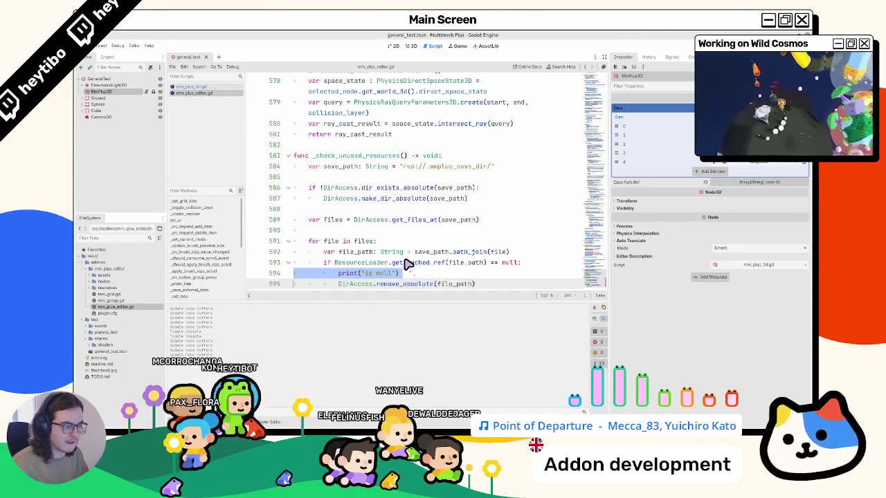
Step: Close and reopen the general_test scene twice from the 3D view
{"action": "left_click", "coordinate": [411, 46]}
{"action": "left_click", "coordinate": [206, 57]}
{"action": "key", "text": "ctrl+shift+t"}
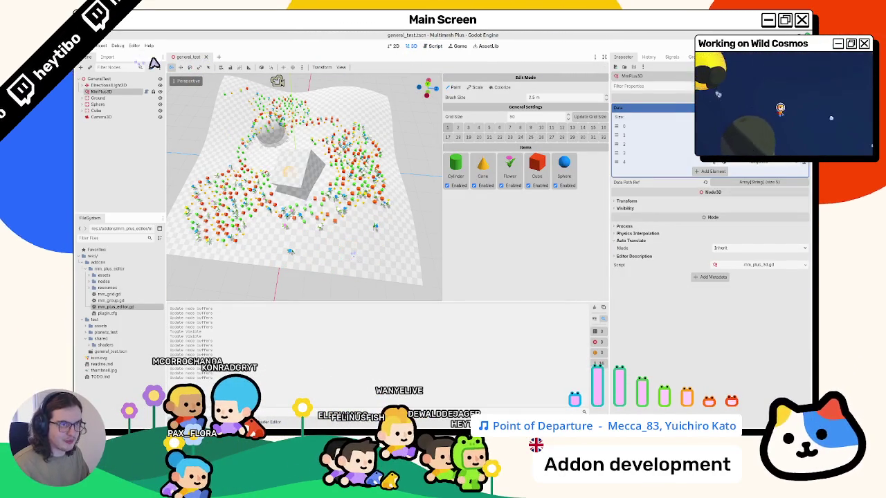
{"action": "middle_click", "coordinate": [179, 60]}
{"action": "key", "text": "ctrl+shift+t"}
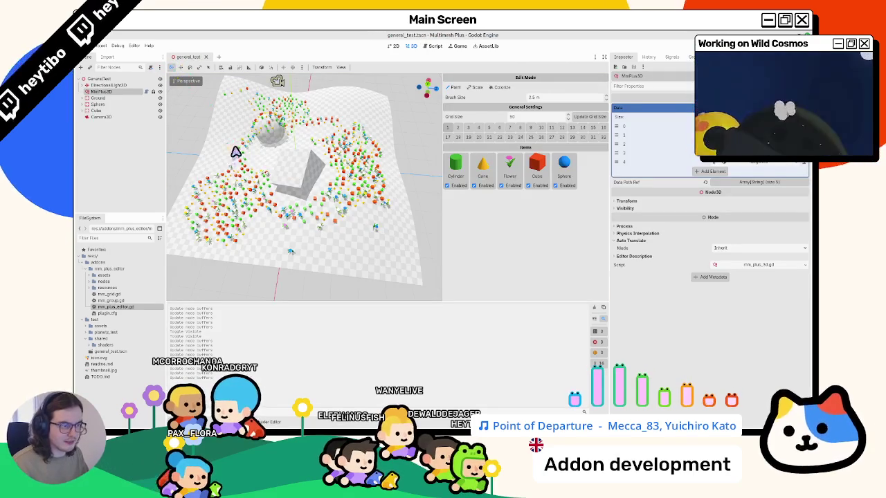
Step: Search mm_plus_3d.gd for 'pre' to reach NOTIFICATION_EDITOR_PRE_SAVE on line 25
{"action": "left_click", "coordinate": [430, 46]}
{"action": "scroll", "coordinate": [409, 228], "scroll_direction": "down", "scroll_amount": 5}
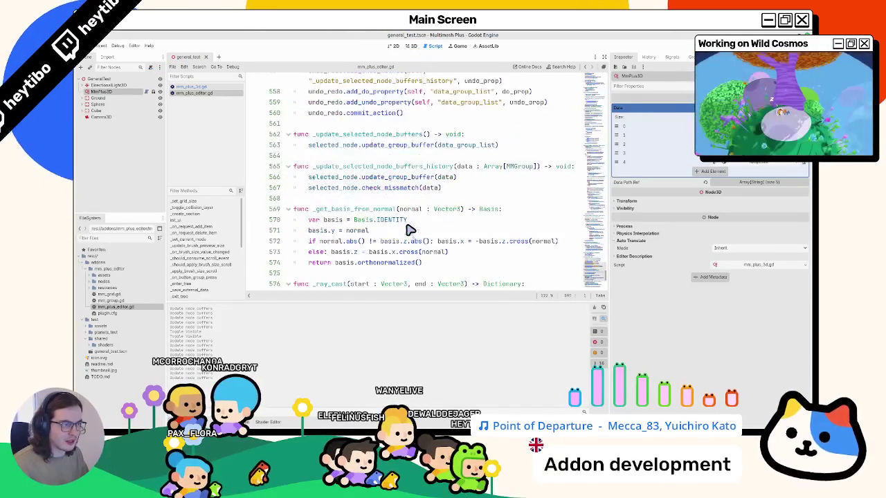
{"action": "left_click", "coordinate": [408, 230], "text": "ctrl"}
{"action": "scroll", "coordinate": [429, 233], "scroll_direction": "up", "scroll_amount": 5}
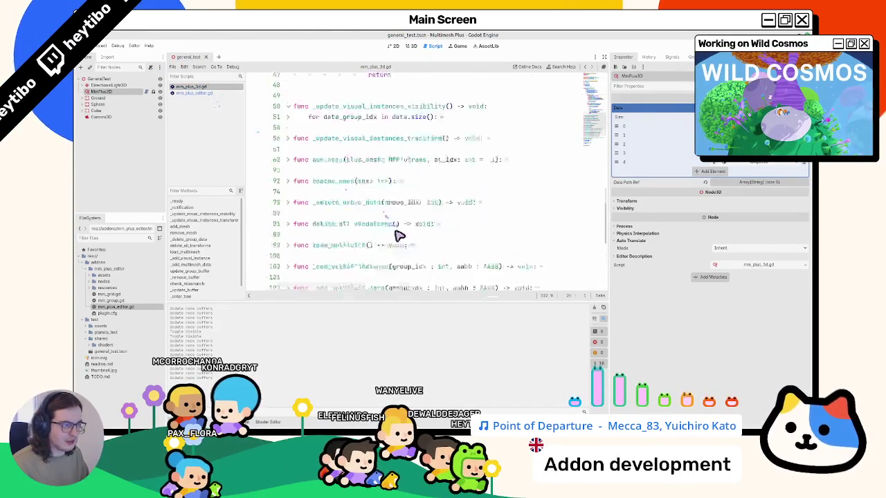
{"action": "key", "text": "ctrl+f"}
{"action": "type", "text": "pre"}
{"action": "key", "text": "Return"}
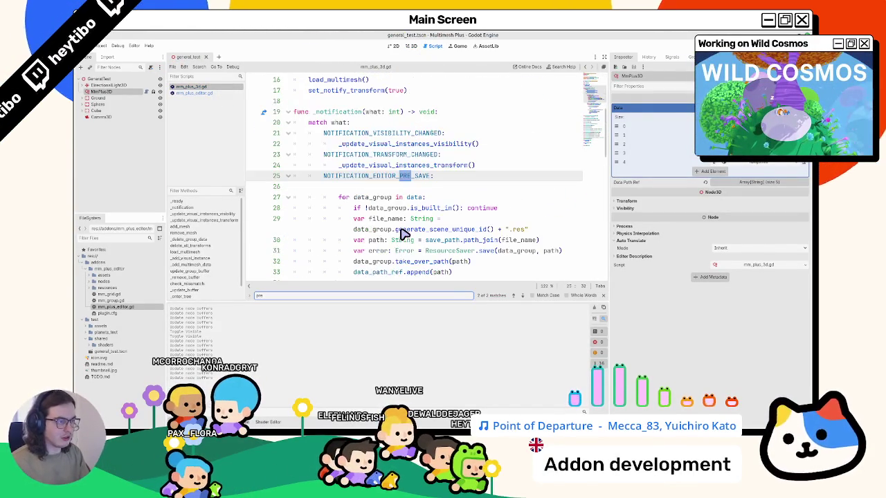
{"action": "key", "text": "Escape"}
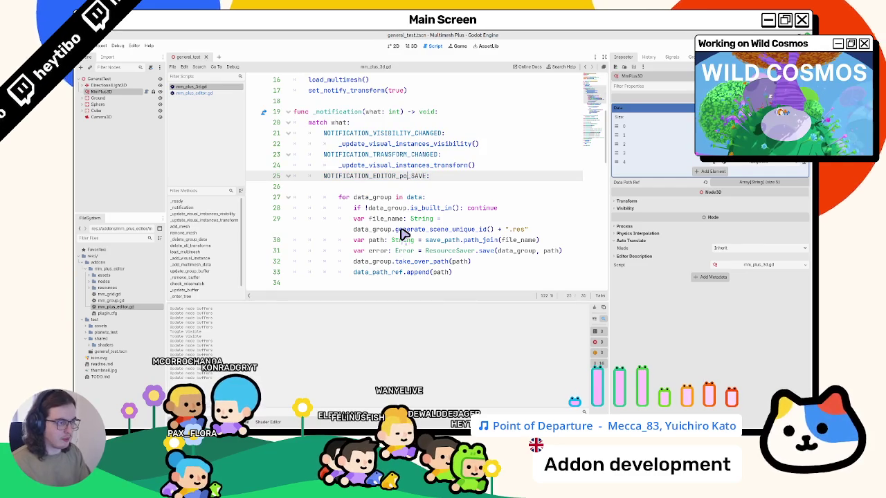
Step: Change it to NOTIFICATION_EDITOR_POST_SAVE and clear the Output panel
{"action": "type", "text": "st"}
{"action": "key", "text": "Return"}
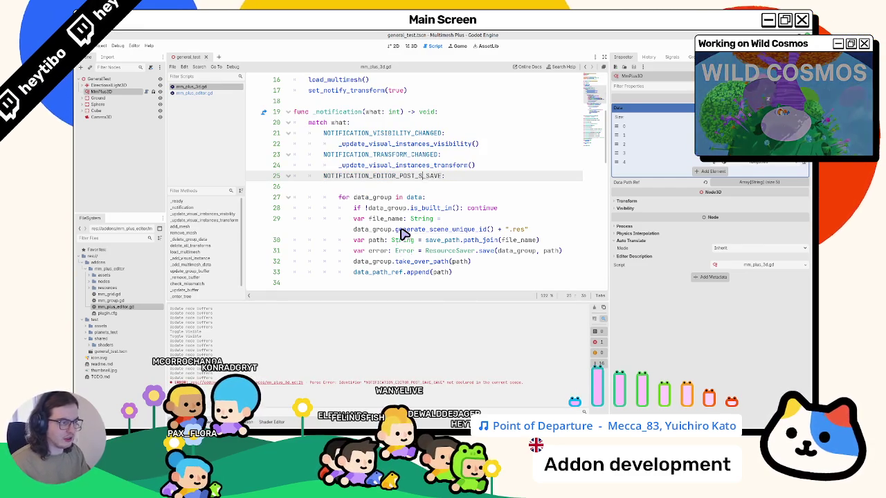
{"action": "left_click", "coordinate": [594, 307]}
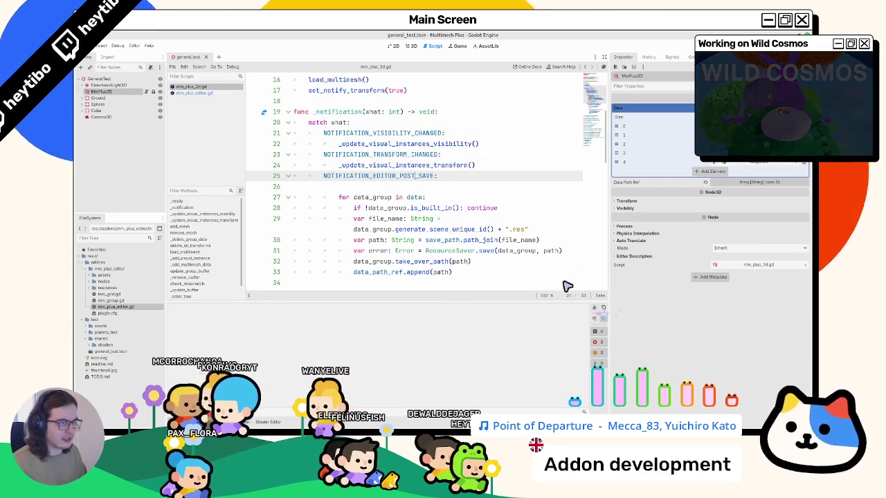
{"action": "left_click", "coordinate": [410, 46]}
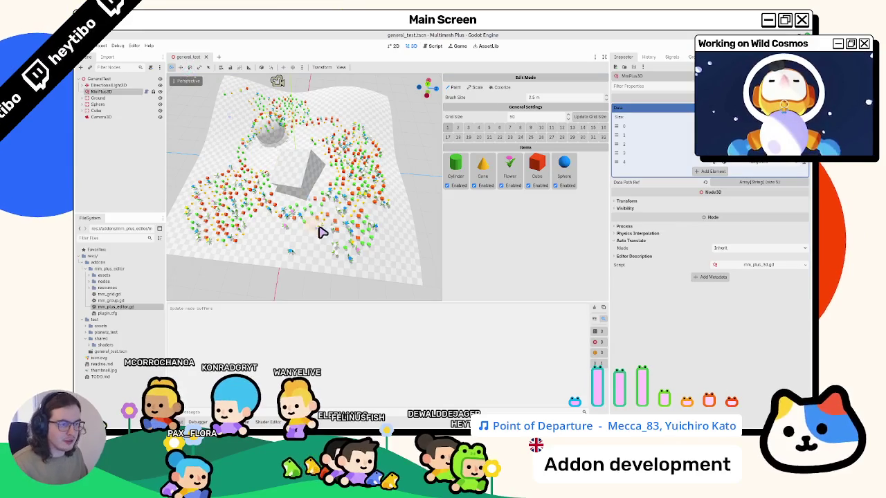
Step: Erase the right painted cluster, remove the Sphere item, paint new meshes, saving after each
{"action": "mouse_move", "coordinate": [324, 234]}
{"action": "left_mouse_down"}
{"action": "mouse_move", "coordinate": [348, 253]}
{"action": "mouse_move", "coordinate": [333, 253]}
{"action": "mouse_move", "coordinate": [352, 228]}
{"action": "left_mouse_up"}
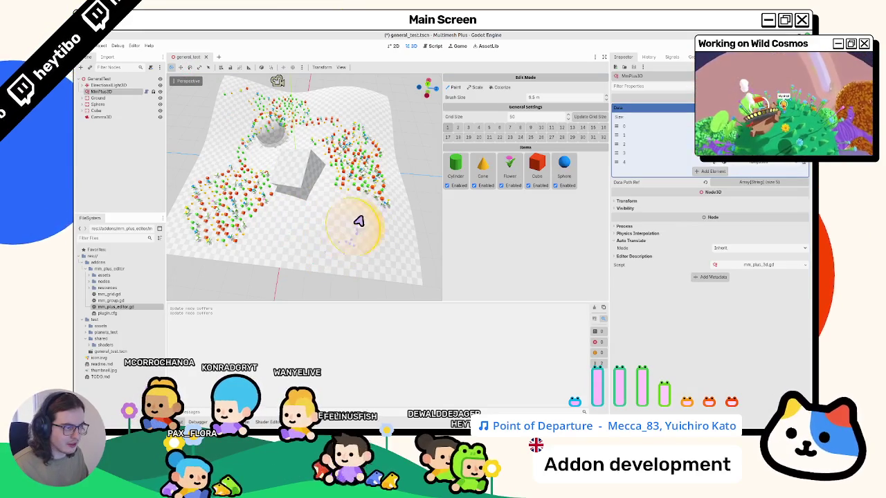
{"action": "key", "text": "ctrl+s"}
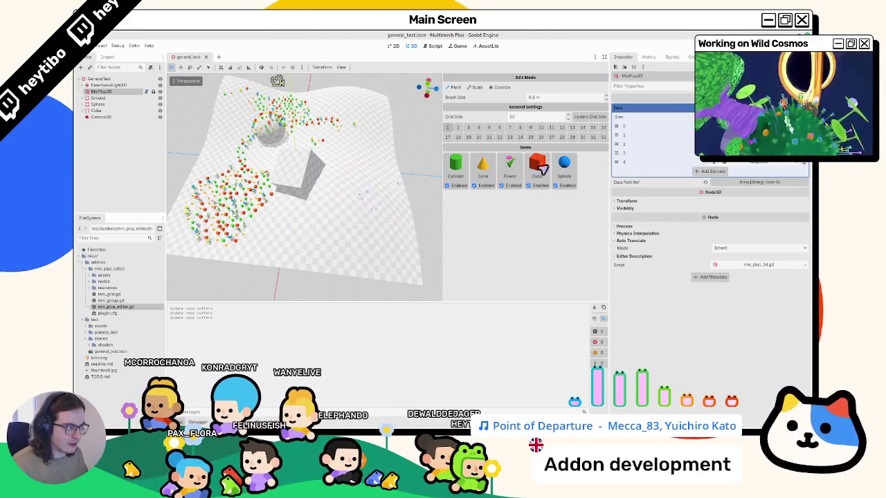
{"action": "left_click_drag", "start_coordinate": [567, 179], "coordinate": [198, 224]}
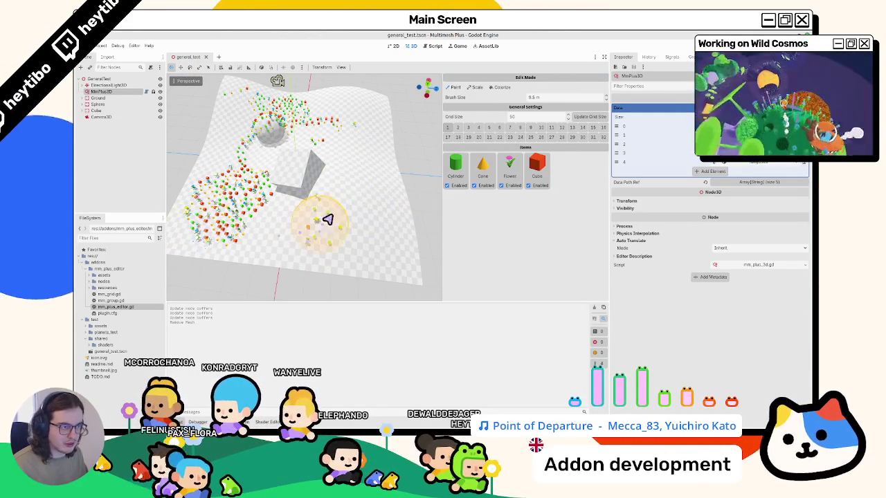
{"action": "left_click_drag", "start_coordinate": [317, 222], "coordinate": [385, 220]}
{"action": "key", "text": "ctrl+s"}
Step: Re-add the Sphere mesh from test/assets to Items, paint near the plane centre and save
{"action": "left_click", "coordinate": [193, 57]}
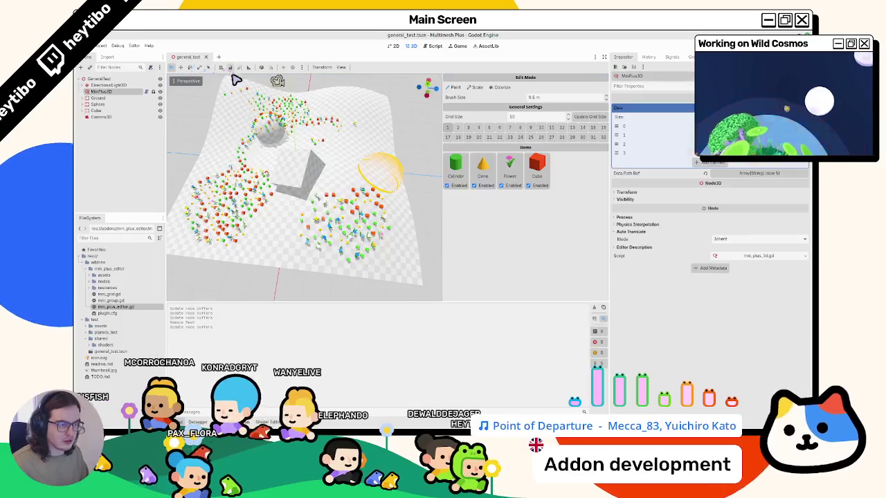
{"action": "left_click", "coordinate": [87, 326]}
{"action": "left_click", "coordinate": [90, 339]}
{"action": "mouse_move", "coordinate": [117, 376]}
{"action": "left_mouse_down"}
{"action": "mouse_move", "coordinate": [325, 290]}
{"action": "mouse_move", "coordinate": [530, 257]}
{"action": "left_mouse_up"}
{"action": "left_click_drag", "start_coordinate": [359, 179], "coordinate": [400, 157]}
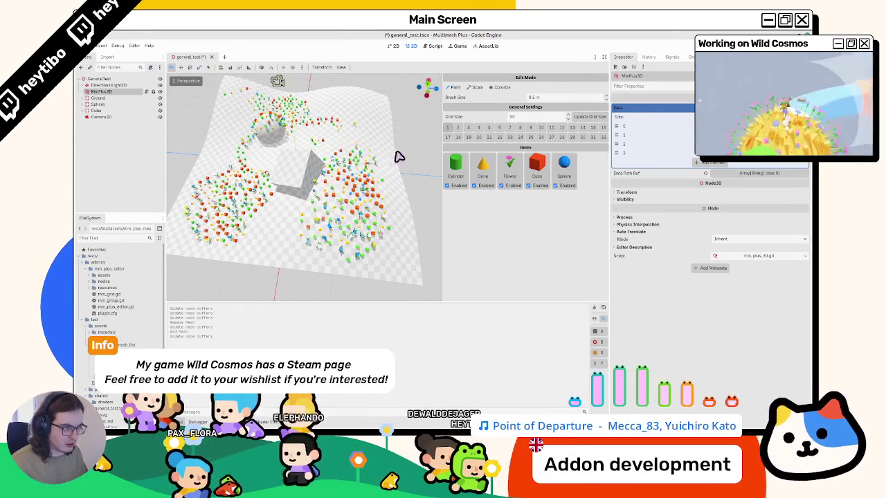
{"action": "key", "text": "ctrl+s"}
Step: Erase the lower-right and left clusters, paint and erase a large cluster, then save
{"action": "mouse_move", "coordinate": [332, 208]}
{"action": "left_mouse_down"}
{"action": "mouse_move", "coordinate": [306, 217]}
{"action": "mouse_move", "coordinate": [317, 234]}
{"action": "left_mouse_up"}
{"action": "mouse_move", "coordinate": [232, 240]}
{"action": "left_mouse_down"}
{"action": "mouse_move", "coordinate": [245, 224]}
{"action": "mouse_move", "coordinate": [233, 207]}
{"action": "mouse_move", "coordinate": [233, 217]}
{"action": "mouse_move", "coordinate": [330, 222]}
{"action": "left_mouse_up"}
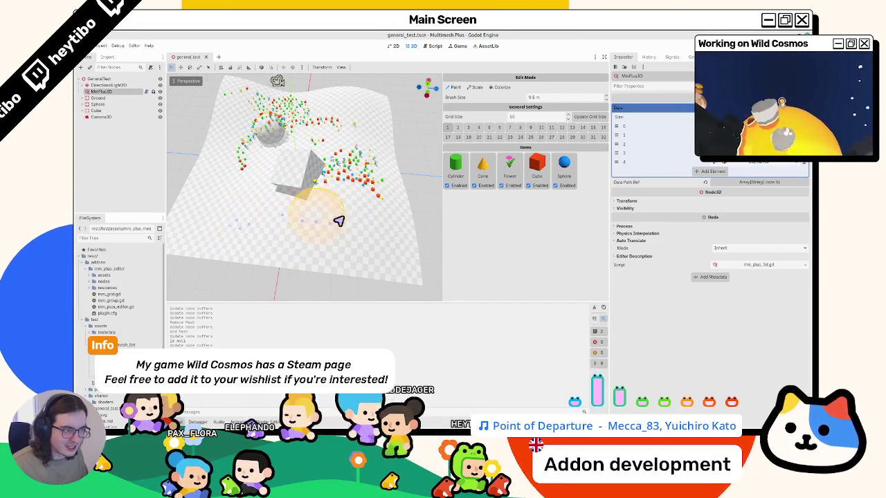
{"action": "mouse_move", "coordinate": [367, 270]}
{"action": "left_mouse_down"}
{"action": "mouse_move", "coordinate": [362, 224]}
{"action": "mouse_move", "coordinate": [374, 235]}
{"action": "left_mouse_up"}
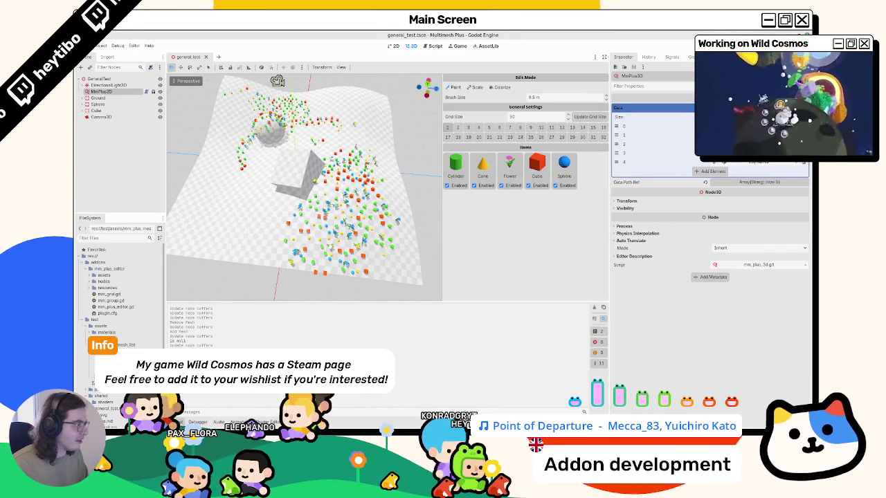
{"action": "left_click", "coordinate": [754, 108]}
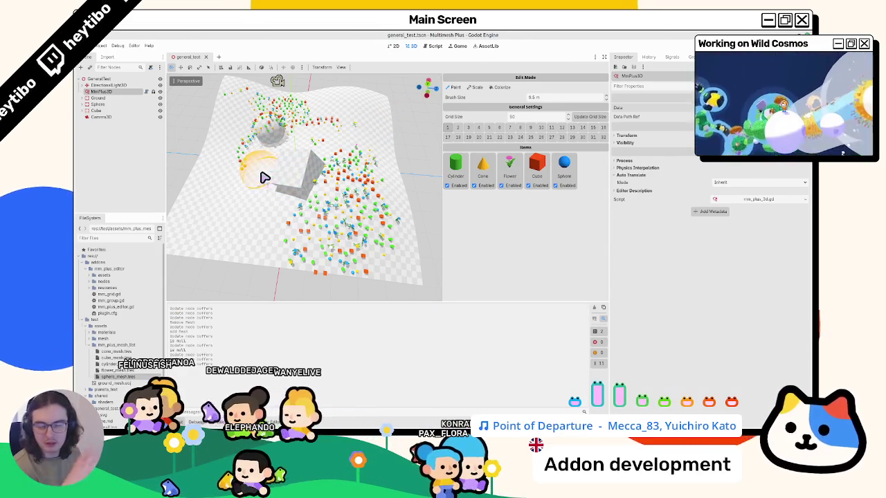
{"action": "mouse_move", "coordinate": [290, 229]}
{"action": "left_mouse_down"}
{"action": "mouse_move", "coordinate": [320, 213]}
{"action": "mouse_move", "coordinate": [329, 232]}
{"action": "left_mouse_up"}
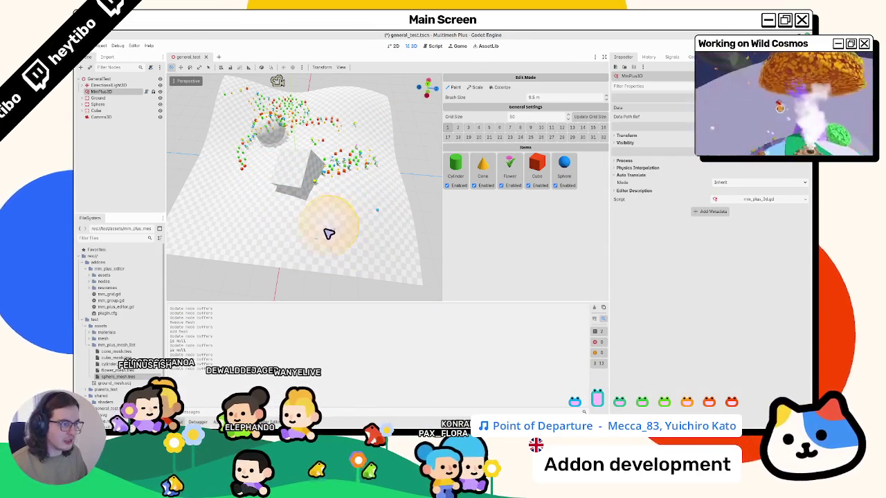
{"action": "key", "text": "ctrl+s"}
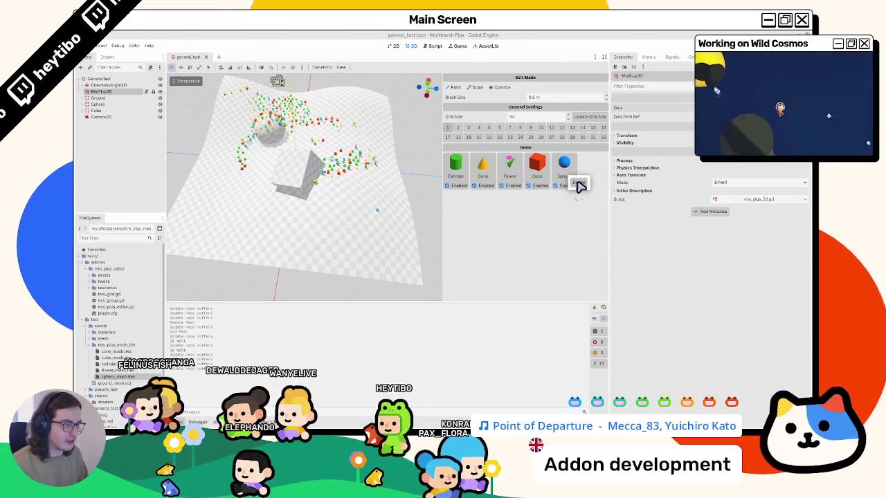
Step: Delete the Sphere item, drag its mesh back from FileSystem and paint in the lower-right
{"action": "left_click", "coordinate": [578, 184]}
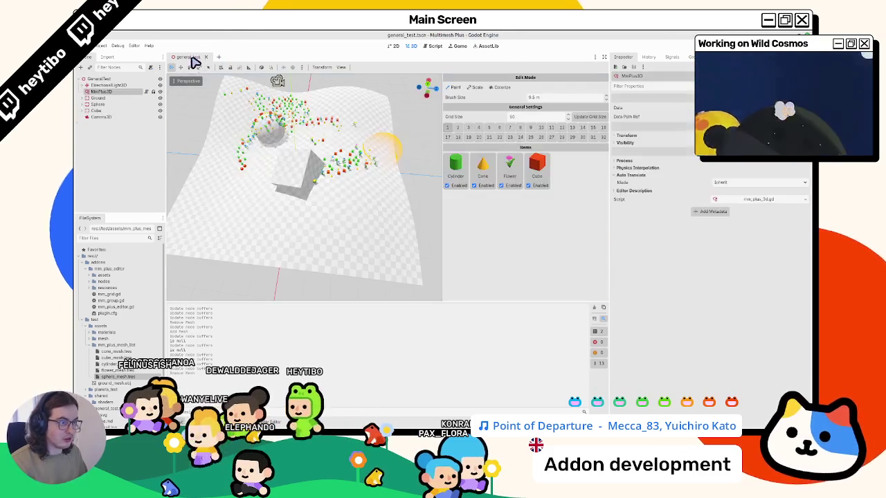
{"action": "left_click_drag", "start_coordinate": [121, 379], "coordinate": [564, 170]}
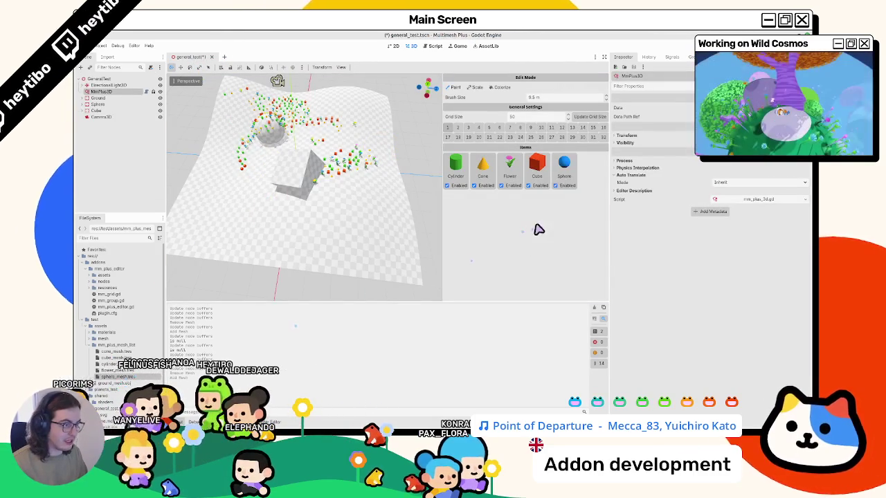
{"action": "mouse_move", "coordinate": [352, 221]}
{"action": "left_mouse_down"}
{"action": "mouse_move", "coordinate": [346, 238]}
{"action": "mouse_move", "coordinate": [360, 228]}
{"action": "left_mouse_up"}
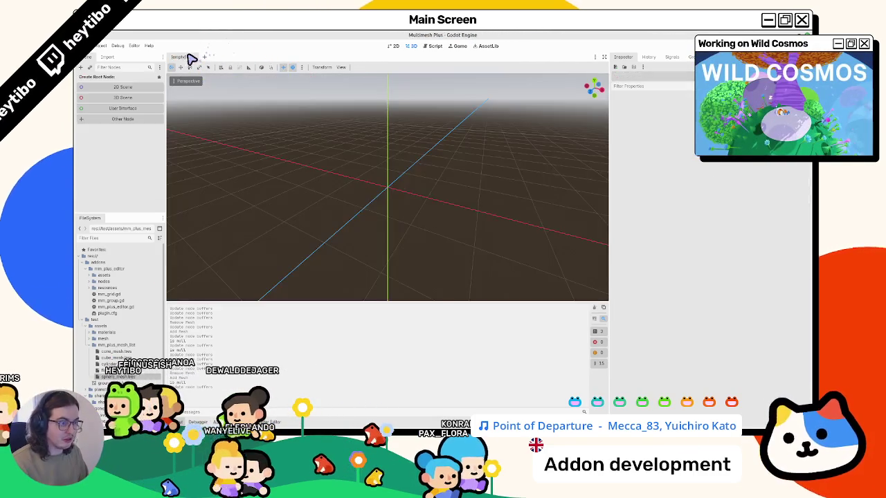
Step: Save, then close and reopen general_test four times to check the painting persists
{"action": "mouse_move", "coordinate": [299, 166]}
{"action": "left_mouse_down"}
{"action": "mouse_move", "coordinate": [253, 135]}
{"action": "mouse_move", "coordinate": [254, 182]}
{"action": "mouse_move", "coordinate": [276, 190]}
{"action": "mouse_move", "coordinate": [286, 227]}
{"action": "left_mouse_up"}
{"action": "key", "text": "ctrl+s"}
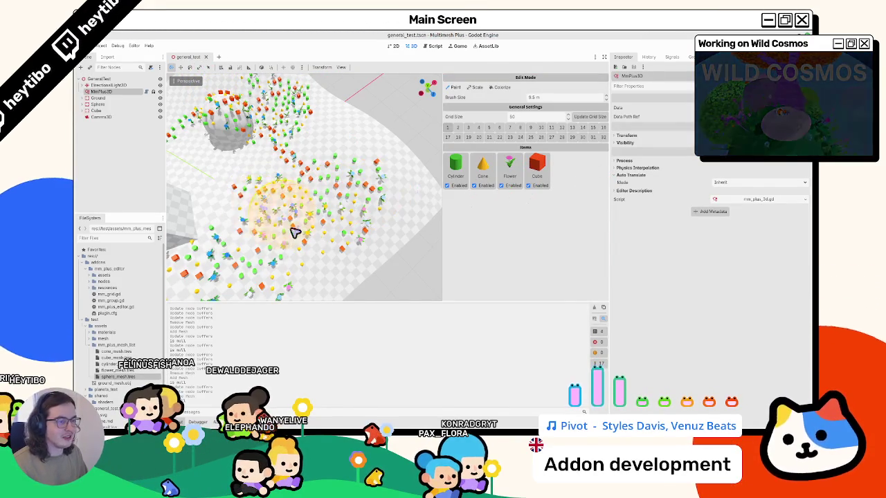
{"action": "middle_click", "coordinate": [186, 60]}
{"action": "key", "text": "ctrl+shift+t"}
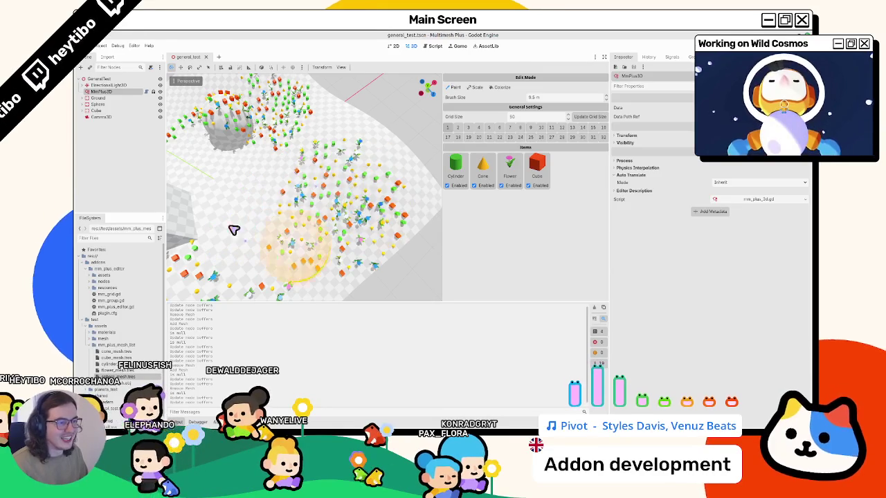
{"action": "middle_click", "coordinate": [185, 58]}
{"action": "key", "text": "ctrl+shift+t"}
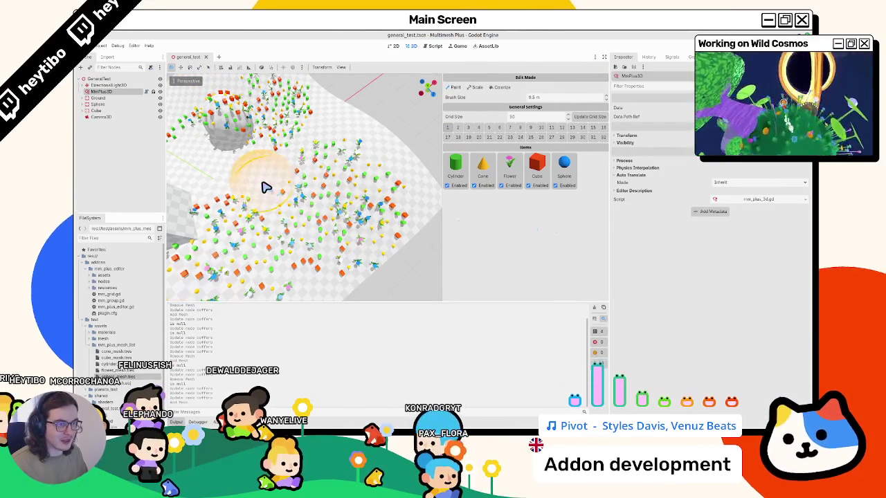
{"action": "middle_click", "coordinate": [182, 58]}
{"action": "key", "text": "ctrl+shift+t"}
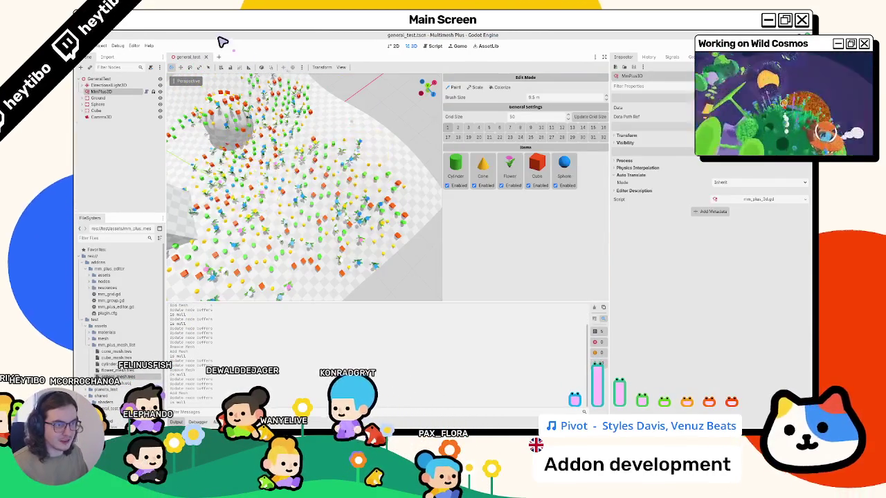
{"action": "middle_click", "coordinate": [187, 58]}
{"action": "key", "text": "ctrl+shift+t"}
Step: Erase most scattered meshes, remove the Sphere item, save and reopen the scene
{"action": "mouse_move", "coordinate": [229, 138]}
{"action": "left_mouse_down"}
{"action": "mouse_move", "coordinate": [237, 148]}
{"action": "mouse_move", "coordinate": [197, 257]}
{"action": "mouse_move", "coordinate": [297, 159]}
{"action": "mouse_move", "coordinate": [326, 162]}
{"action": "left_mouse_up"}
{"action": "right_click", "coordinate": [566, 166]}
{"action": "key", "text": "ctrl+s"}
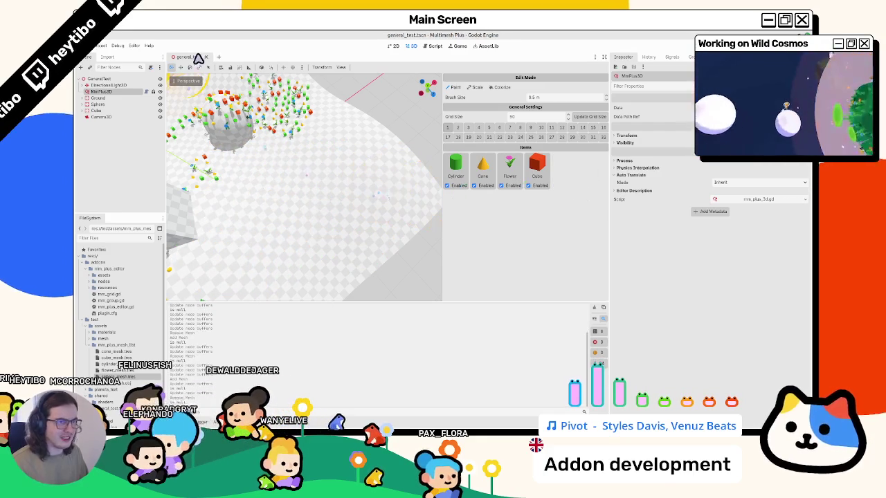
{"action": "middle_click", "coordinate": [191, 58]}
{"action": "key", "text": "ctrl+shift+t"}
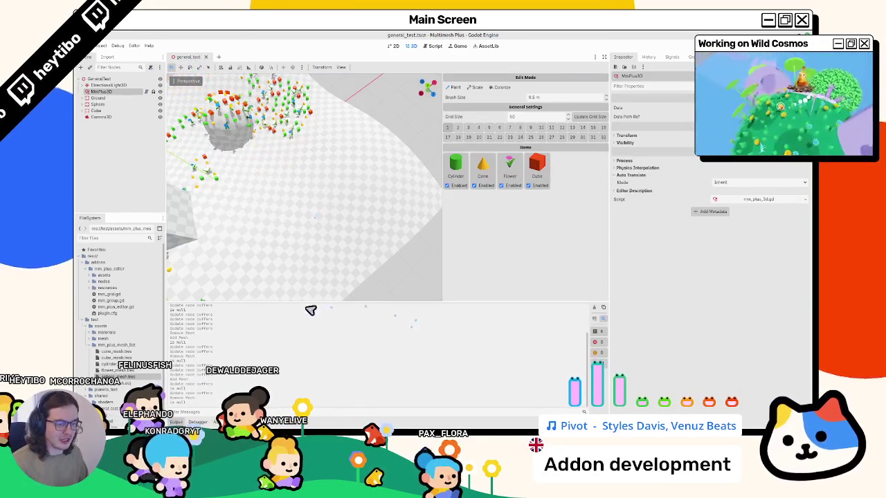
{"action": "key", "text": "ctrl+s"}
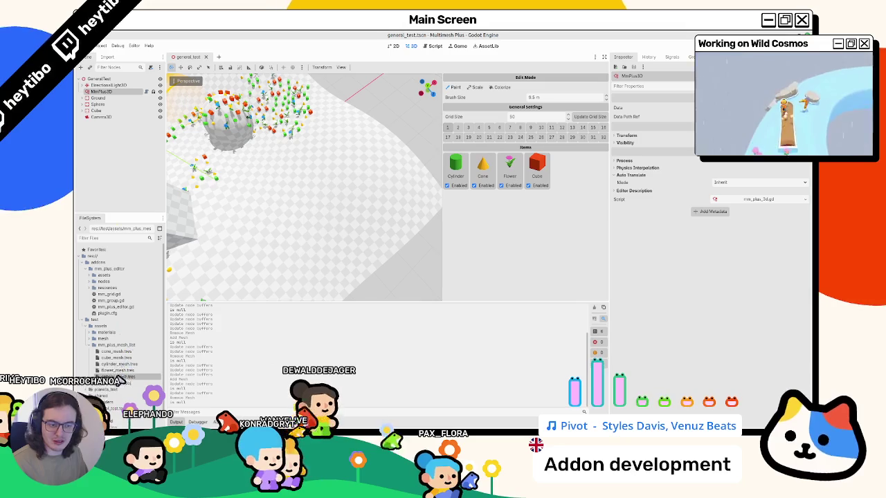
Step: Re-add spheres and paint across the floor, erase the lower area, save and reopen general_test
{"action": "left_click_drag", "start_coordinate": [117, 377], "coordinate": [564, 166]}
{"action": "mouse_move", "coordinate": [332, 228]}
{"action": "left_mouse_down"}
{"action": "mouse_move", "coordinate": [362, 200]}
{"action": "mouse_move", "coordinate": [271, 226]}
{"action": "mouse_move", "coordinate": [221, 124]}
{"action": "left_mouse_up"}
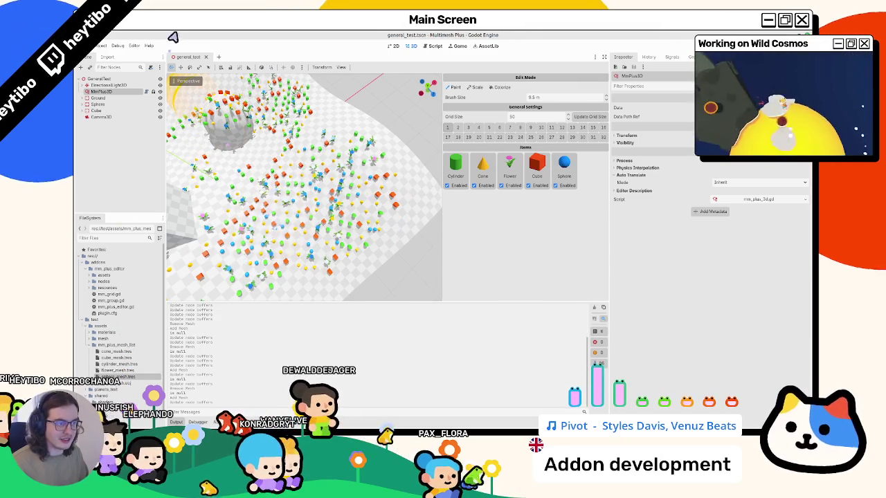
{"action": "left_click", "coordinate": [186, 60]}
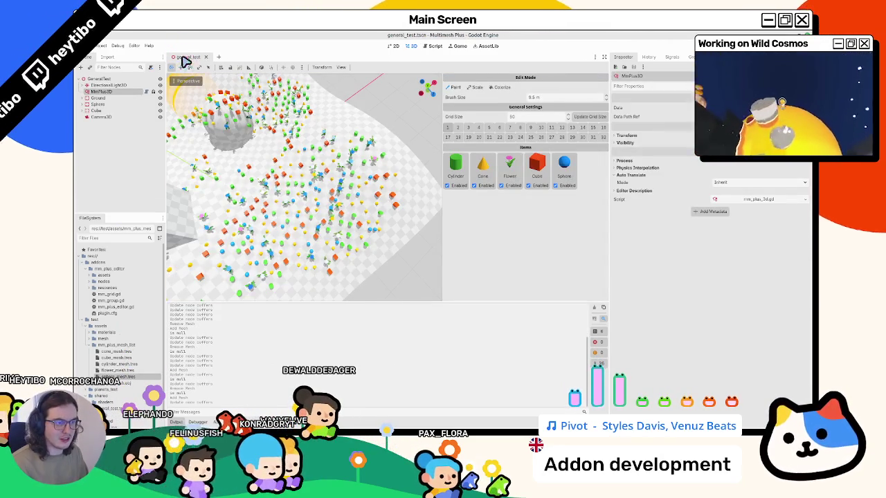
{"action": "right_click", "coordinate": [564, 170]}
{"action": "mouse_move", "coordinate": [339, 201]}
{"action": "left_mouse_down"}
{"action": "mouse_move", "coordinate": [263, 247]}
{"action": "mouse_move", "coordinate": [253, 215]}
{"action": "left_mouse_up"}
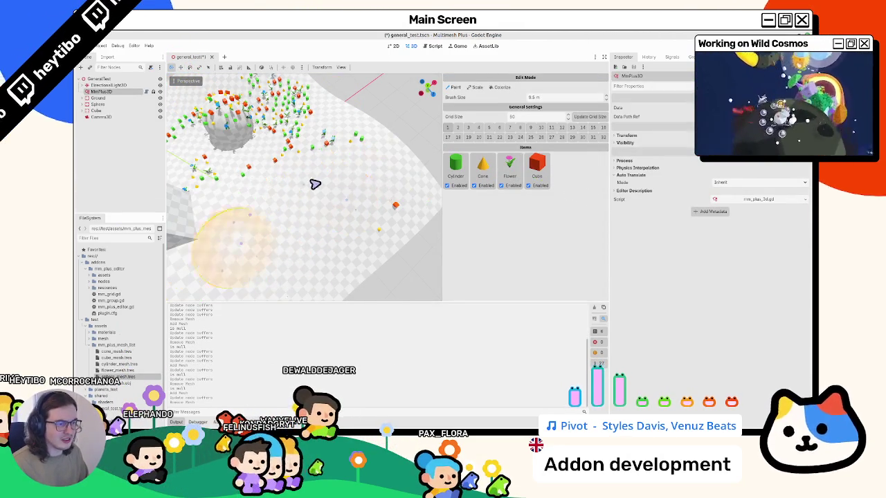
{"action": "key", "text": "ctrl+s"}
{"action": "middle_click", "coordinate": [198, 57]}
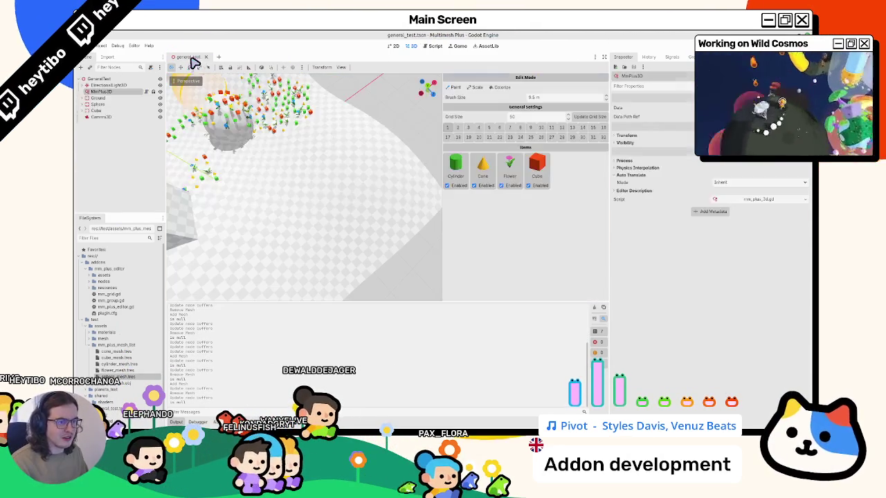
{"action": "key", "text": "ctrl+shift+t"}
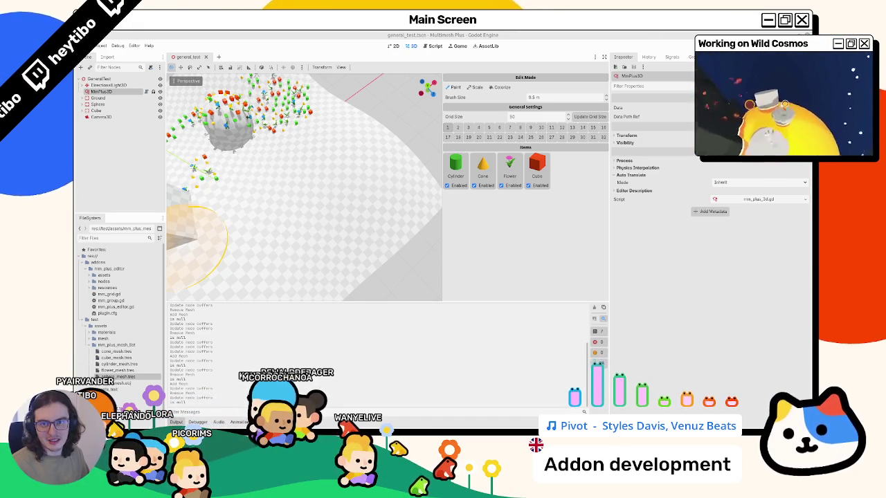
{"action": "key", "text": "alt+Tab"}
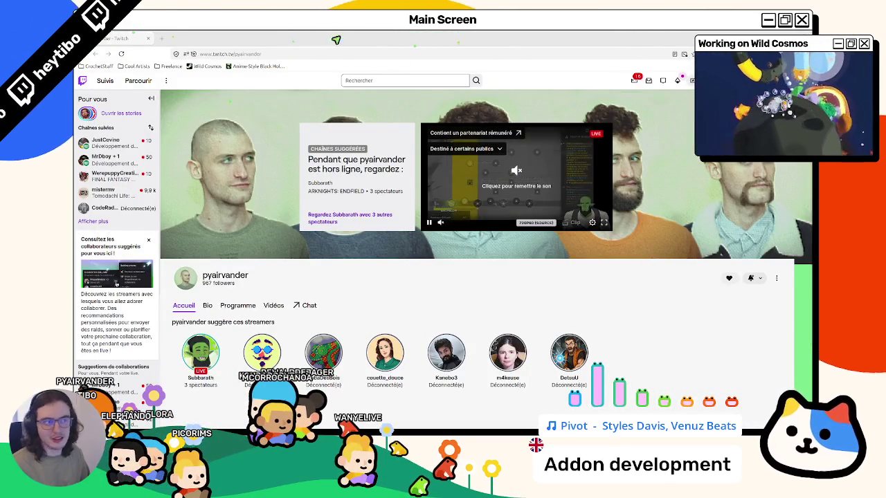
Step: Look through the channel's Vidéos and Bio tabs, return to Accueil, then Alt+Tab back to Godot
{"action": "left_click", "coordinate": [273, 306]}
{"action": "left_click", "coordinate": [188, 307]}
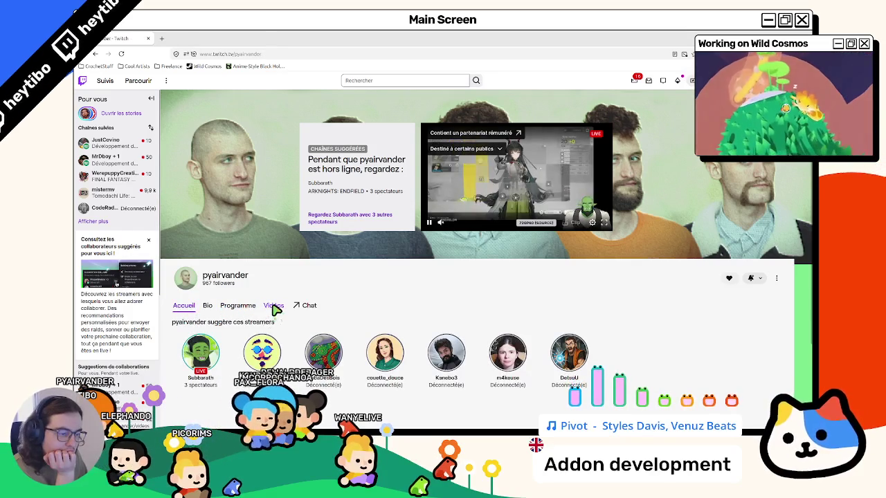
{"action": "left_click", "coordinate": [274, 307]}
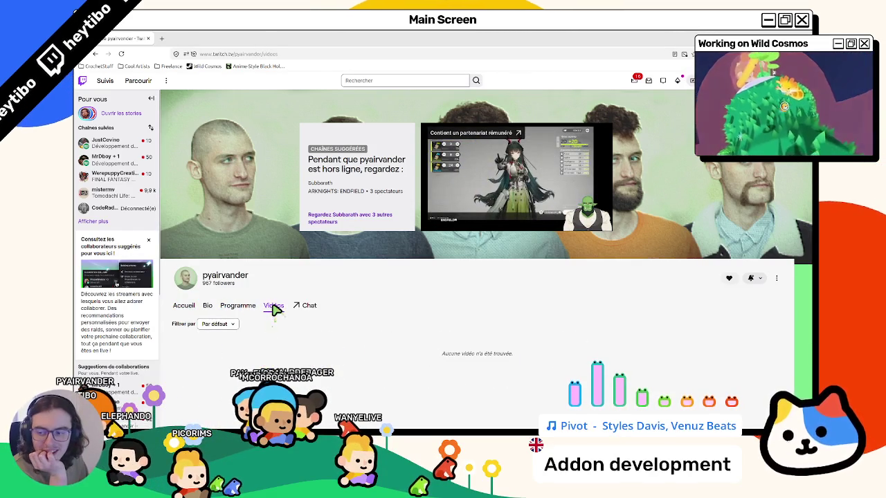
{"action": "left_click", "coordinate": [209, 306]}
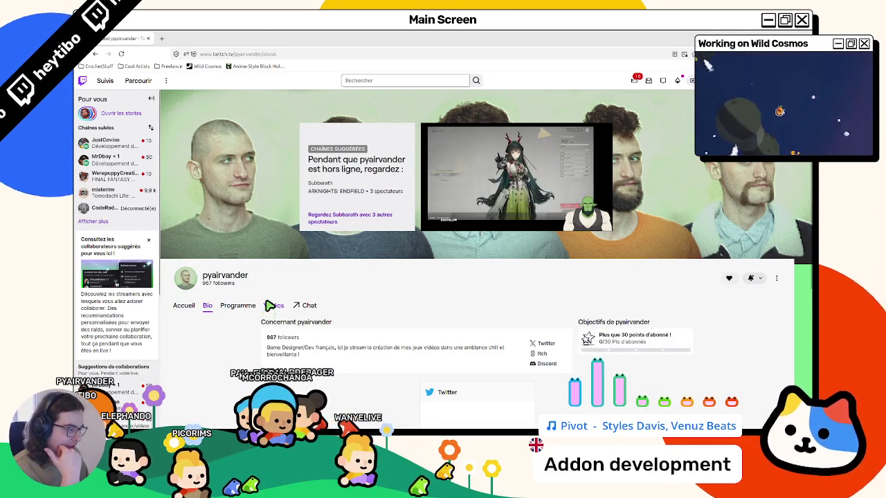
{"action": "scroll", "coordinate": [270, 307], "scroll_direction": "down", "scroll_amount": 3}
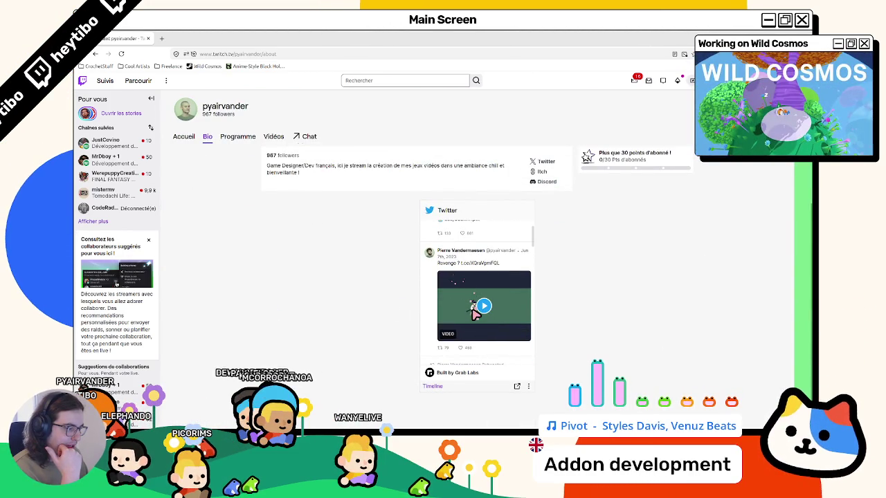
{"action": "scroll", "coordinate": [475, 313], "scroll_direction": "up", "scroll_amount": 1}
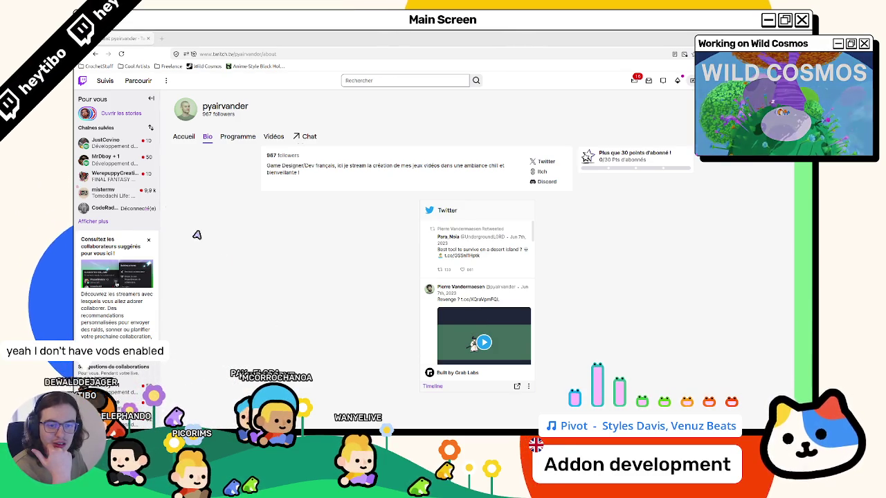
{"action": "left_click", "coordinate": [183, 136]}
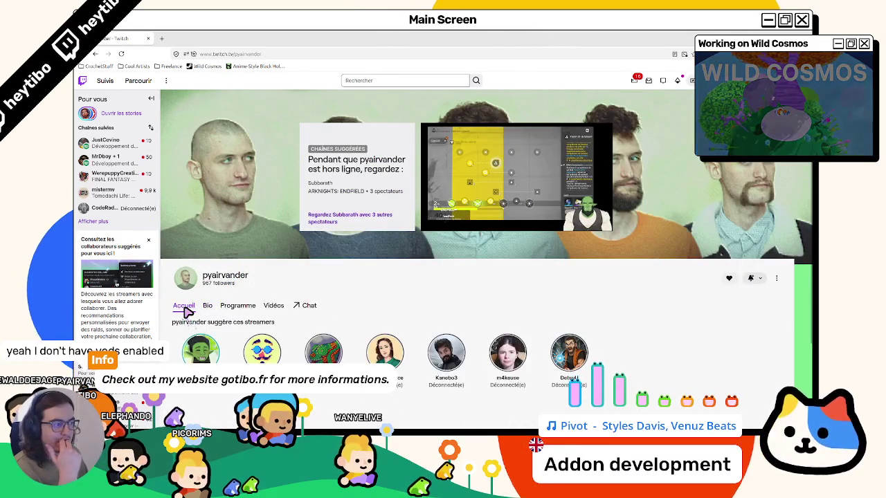
{"action": "key", "text": "alt+Tab"}
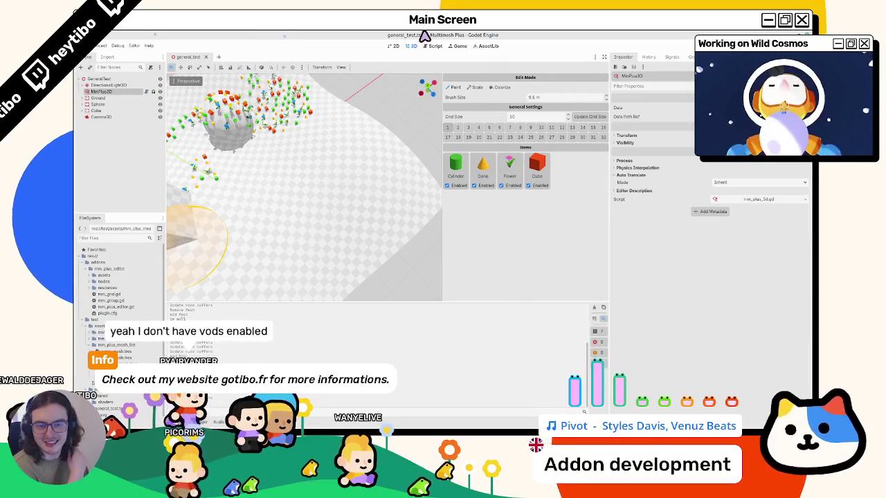
Step: Paint a cluster and save, add sphere_mesh.tres to Items, and reopen general_test
{"action": "mouse_move", "coordinate": [331, 211]}
{"action": "left_mouse_down"}
{"action": "mouse_move", "coordinate": [311, 222]}
{"action": "mouse_move", "coordinate": [353, 191]}
{"action": "left_mouse_up"}
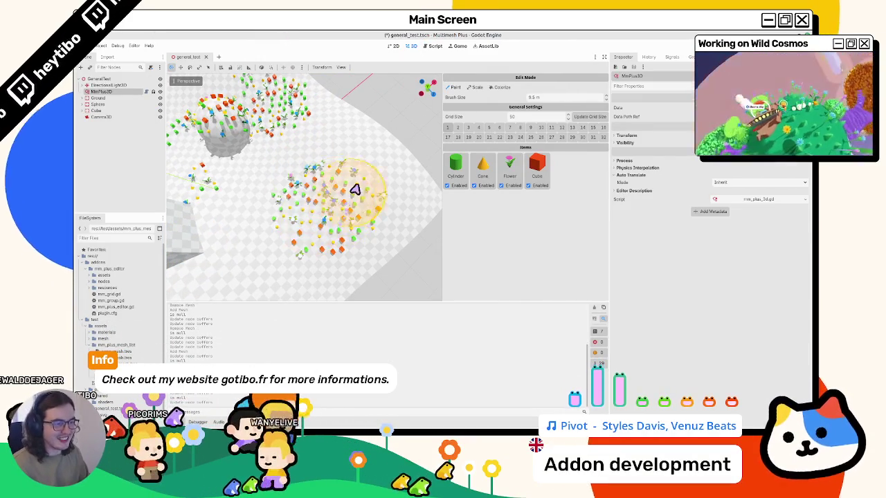
{"action": "key", "text": "ctrl+s"}
{"action": "left_click_drag", "start_coordinate": [114, 358], "coordinate": [510, 263]}
{"action": "left_click", "coordinate": [202, 58]}
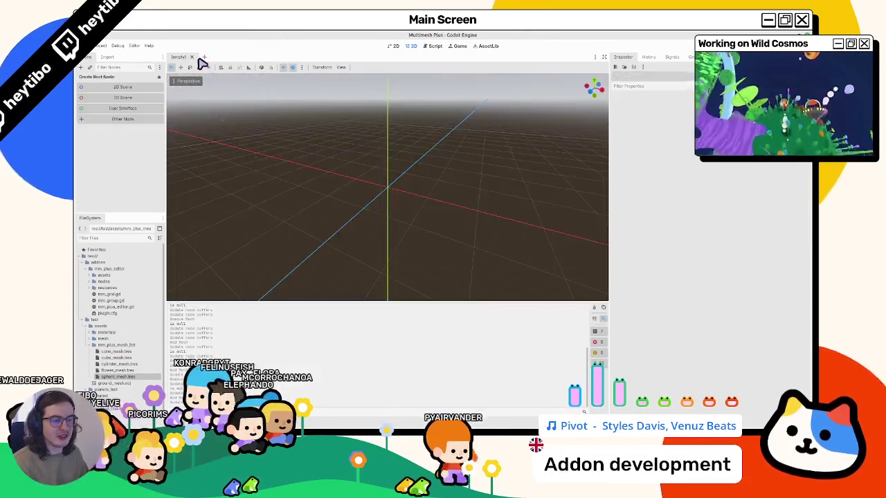
{"action": "key", "text": "ctrl+shift+t"}
Step: Erase most painted items and save, then paint more onto the floor and save again
{"action": "mouse_move", "coordinate": [304, 197]}
{"action": "left_mouse_down"}
{"action": "mouse_move", "coordinate": [364, 229]}
{"action": "mouse_move", "coordinate": [311, 238]}
{"action": "mouse_move", "coordinate": [208, 137]}
{"action": "left_mouse_up"}
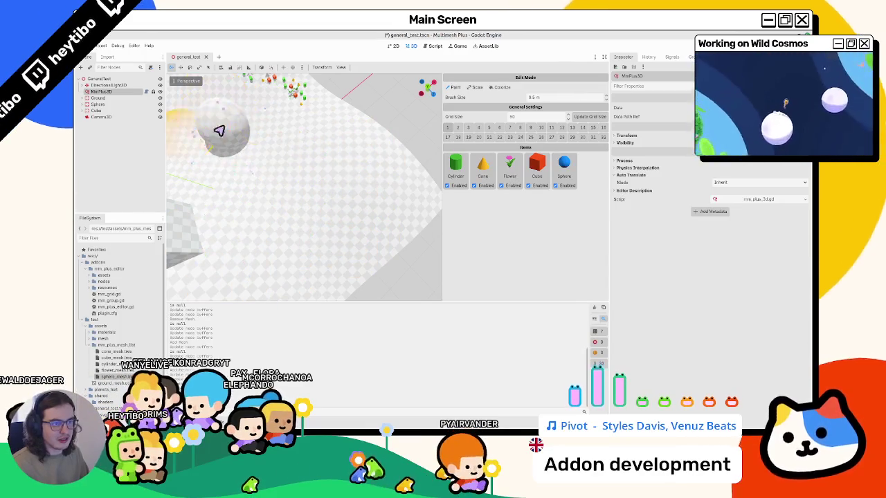
{"action": "scroll", "coordinate": [208, 136], "scroll_direction": "down", "scroll_amount": 5}
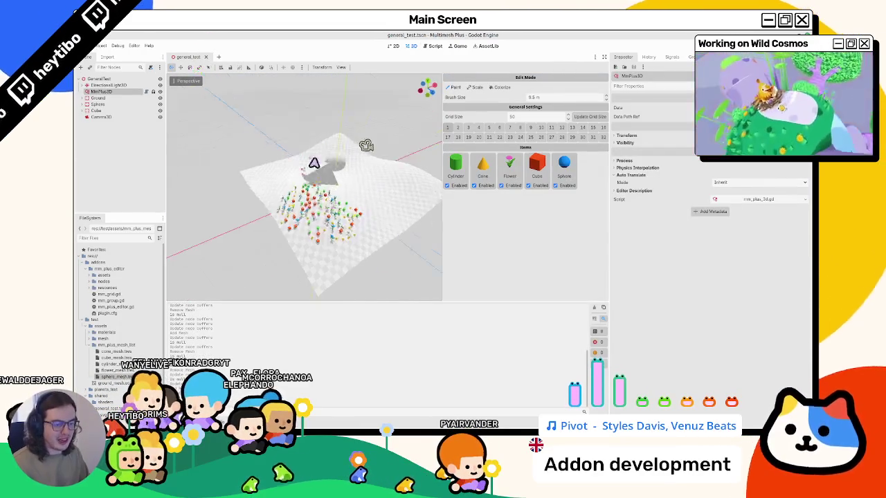
{"action": "scroll", "coordinate": [315, 180], "scroll_direction": "up", "scroll_amount": 5}
{"action": "scroll", "coordinate": [320, 200], "scroll_direction": "down", "scroll_amount": 5}
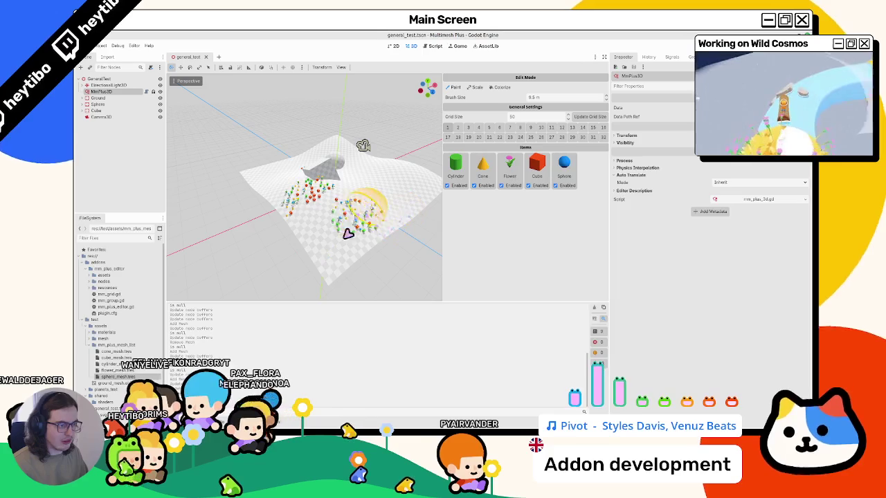
{"action": "key", "text": "ctrl+s"}
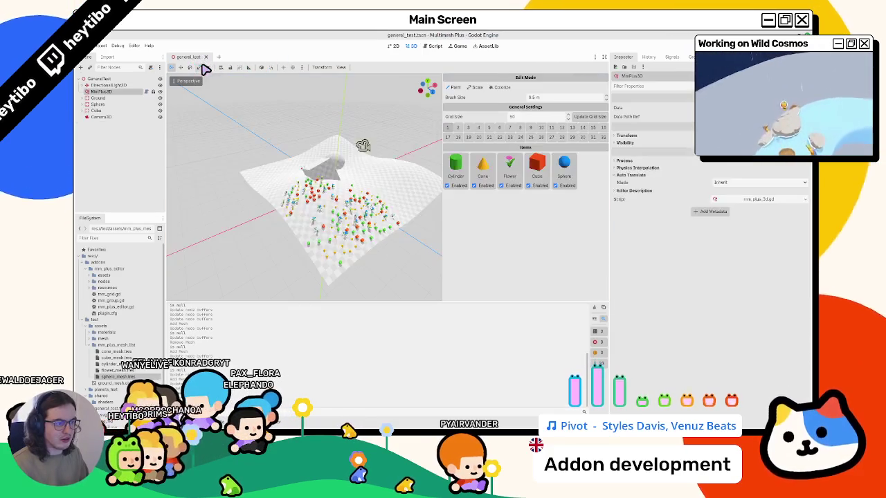
{"action": "scroll", "coordinate": [326, 223], "scroll_direction": "up", "scroll_amount": 3}
{"action": "left_click_drag", "start_coordinate": [326, 224], "coordinate": [350, 233]}
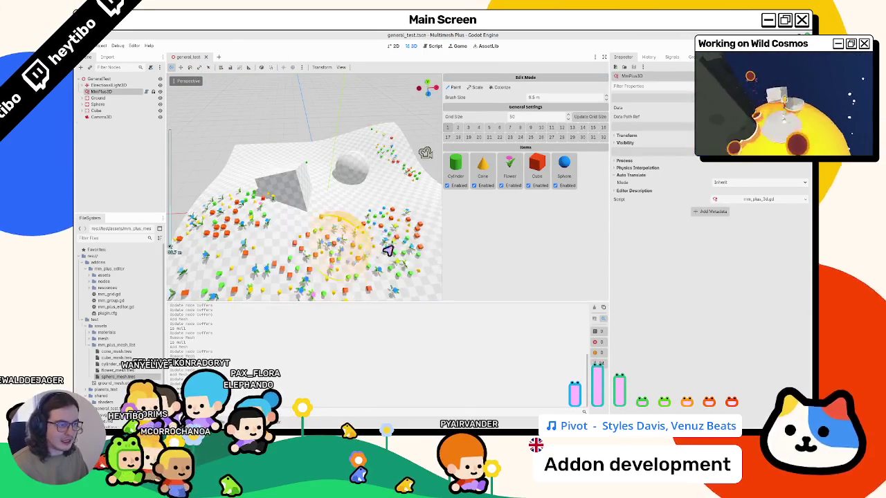
{"action": "key", "text": "ctrl+s"}
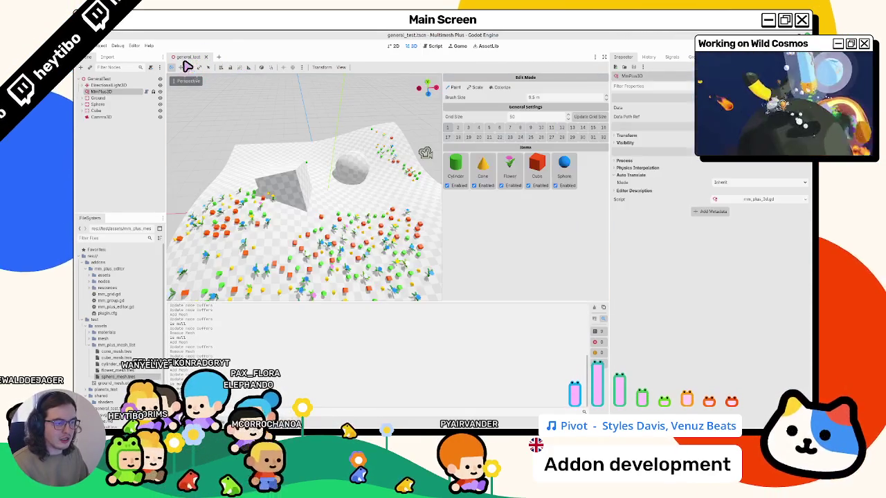
{"action": "left_click", "coordinate": [432, 45]}
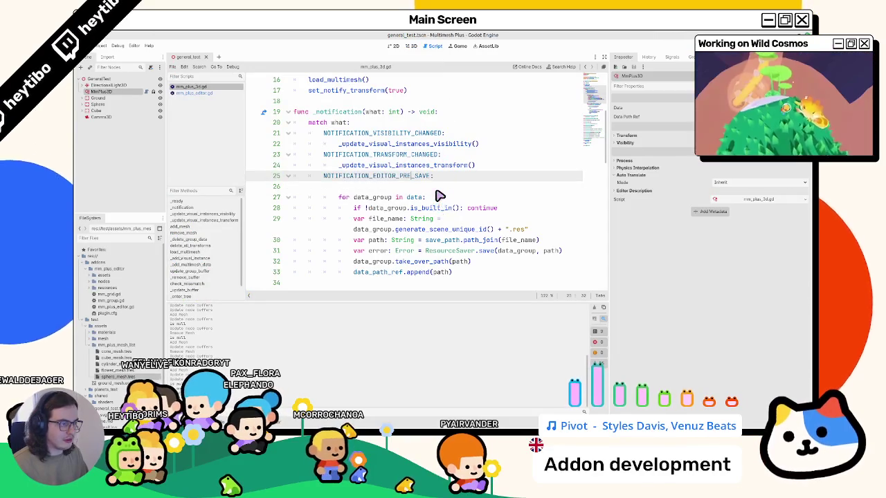
Step: Change line 25 to NOTIFICATION_EDITOR_PRE_SAVE and delete the empty line 26
{"action": "type", "text": "PRE_"}
{"action": "key", "text": "Down"}
{"action": "key", "text": "BackSpace"}
Step: In mm_plus_editor.gd, open the ResourceLoader documentation for get_cached_ref
{"action": "left_click", "coordinate": [227, 93]}
{"action": "scroll", "coordinate": [418, 205], "scroll_direction": "down", "scroll_amount": 10}
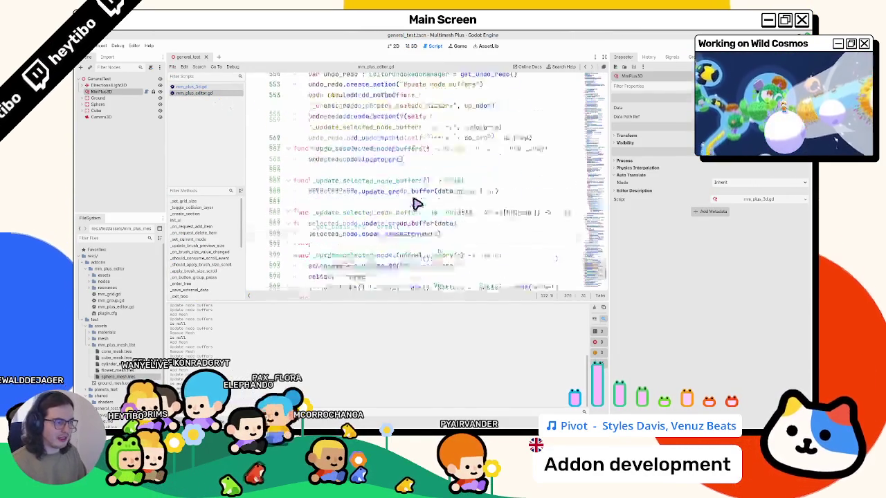
{"action": "scroll", "coordinate": [420, 222], "scroll_direction": "down", "scroll_amount": 1}
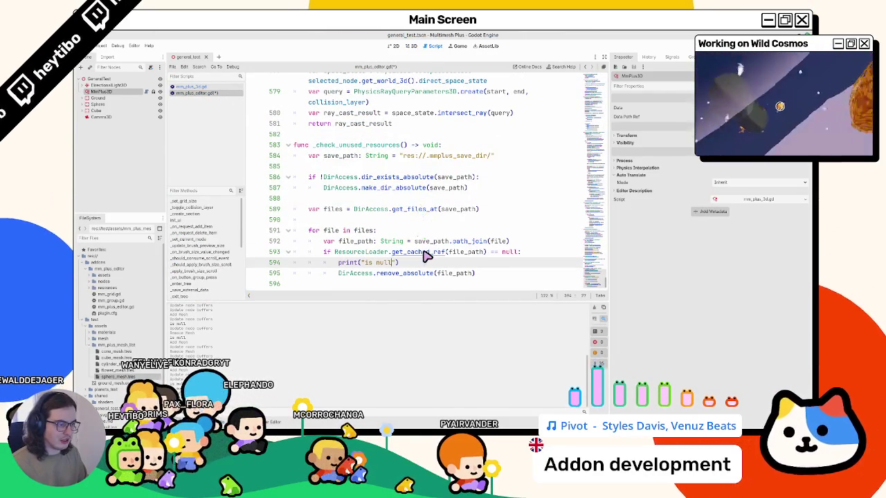
{"action": "left_click", "coordinate": [424, 253], "text": "ctrl"}
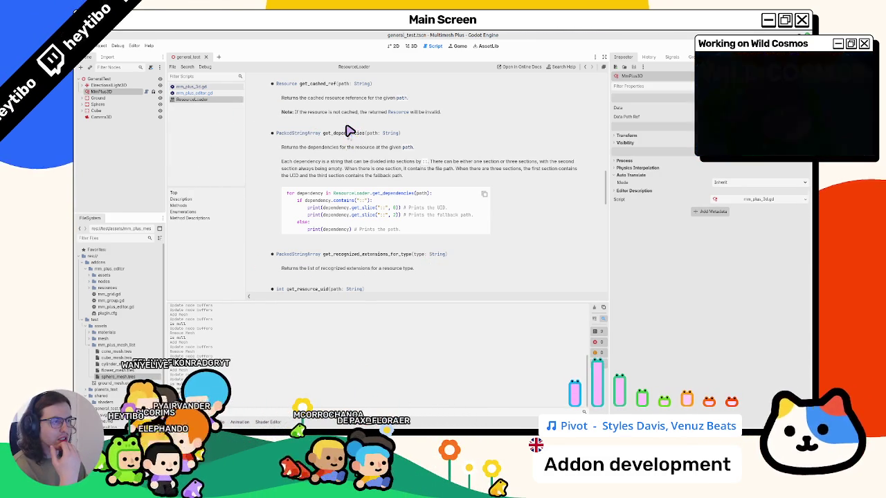
{"action": "left_click", "coordinate": [208, 86]}
{"action": "left_click", "coordinate": [208, 93]}
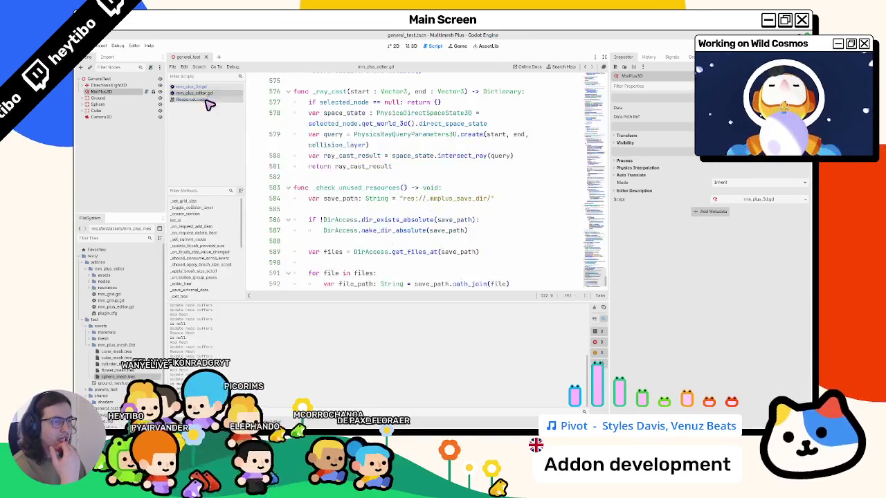
{"action": "left_click", "coordinate": [208, 98]}
{"action": "left_click", "coordinate": [194, 87]}
{"action": "left_click", "coordinate": [191, 93]}
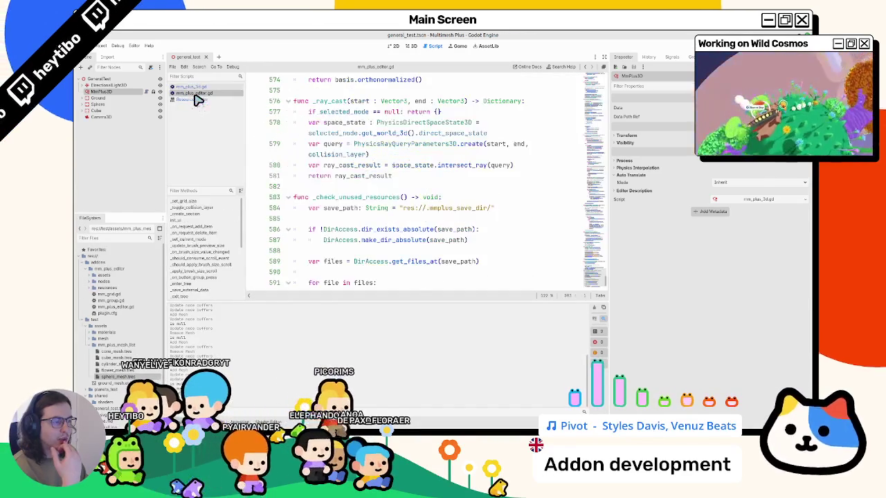
{"action": "left_click", "coordinate": [192, 88]}
{"action": "scroll", "coordinate": [368, 218], "scroll_direction": "down", "scroll_amount": 15}
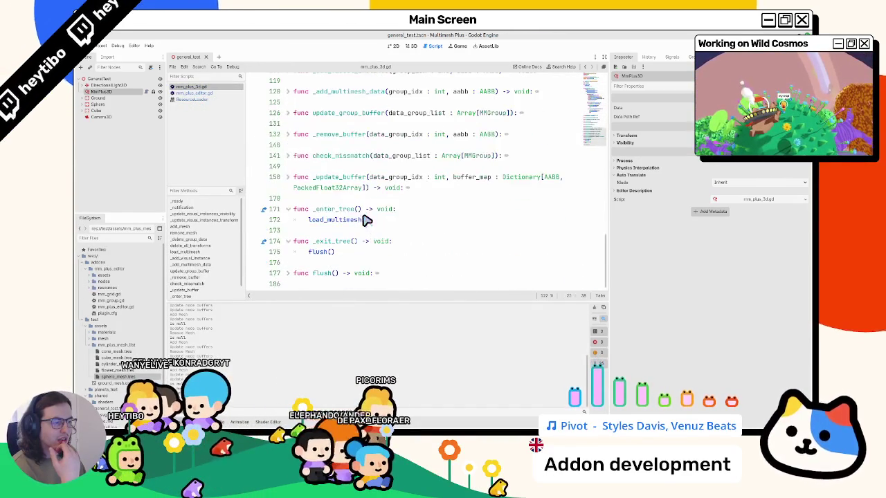
{"action": "left_click", "coordinate": [201, 99]}
{"action": "scroll", "coordinate": [360, 173], "scroll_direction": "down", "scroll_amount": 10}
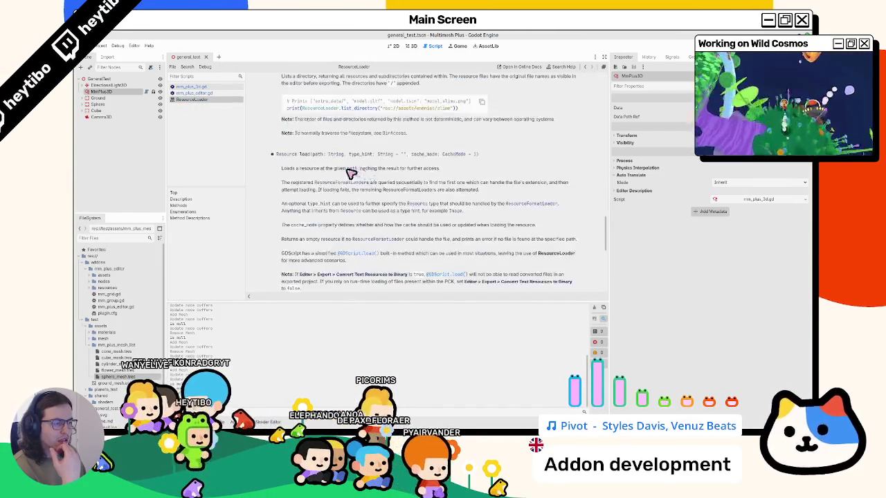
{"action": "scroll", "coordinate": [367, 225], "scroll_direction": "down", "scroll_amount": 2}
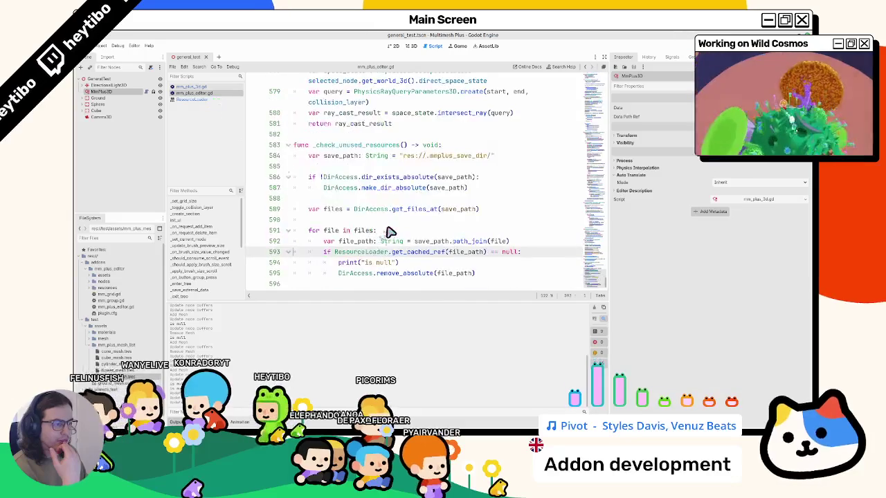
{"action": "double_click", "coordinate": [419, 252]}
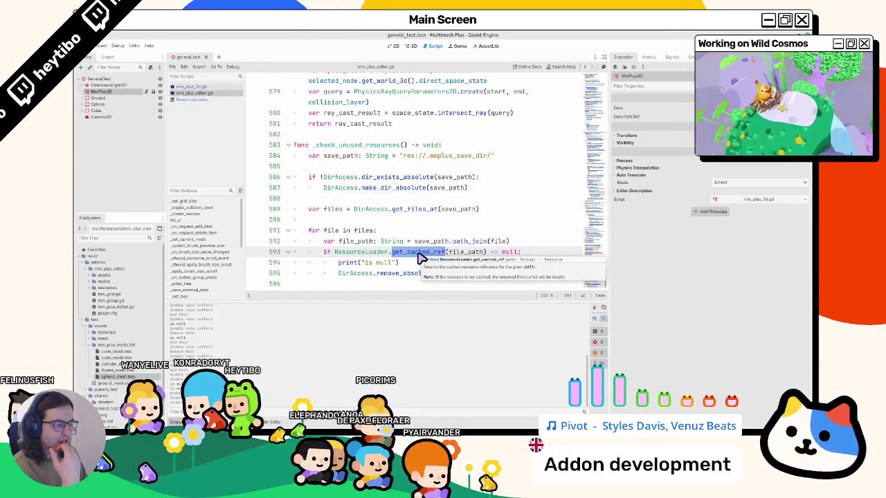
{"action": "mouse_move", "coordinate": [419, 253]}
{"action": "left_mouse_down"}
{"action": "mouse_move", "coordinate": [424, 271]}
{"action": "mouse_move", "coordinate": [411, 276]}
{"action": "mouse_move", "coordinate": [406, 256]}
{"action": "mouse_move", "coordinate": [416, 237]}
{"action": "mouse_move", "coordinate": [418, 284]}
{"action": "left_mouse_up"}
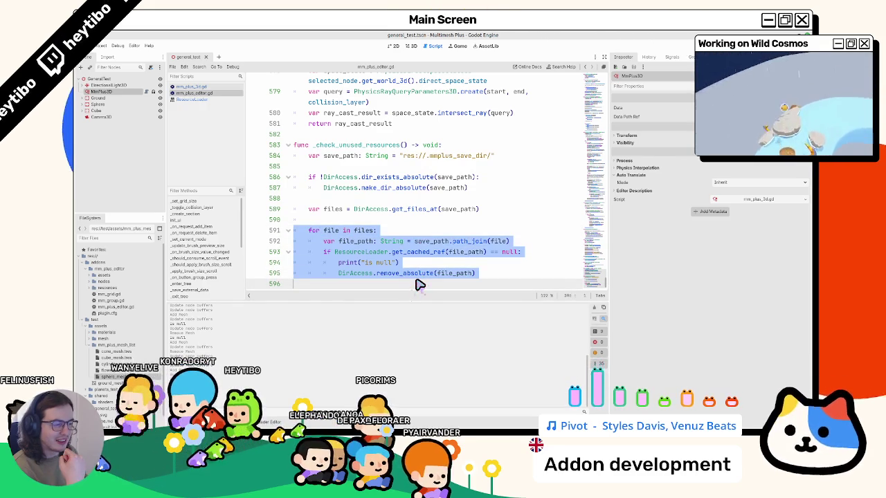
{"action": "triple_click", "coordinate": [412, 261]}
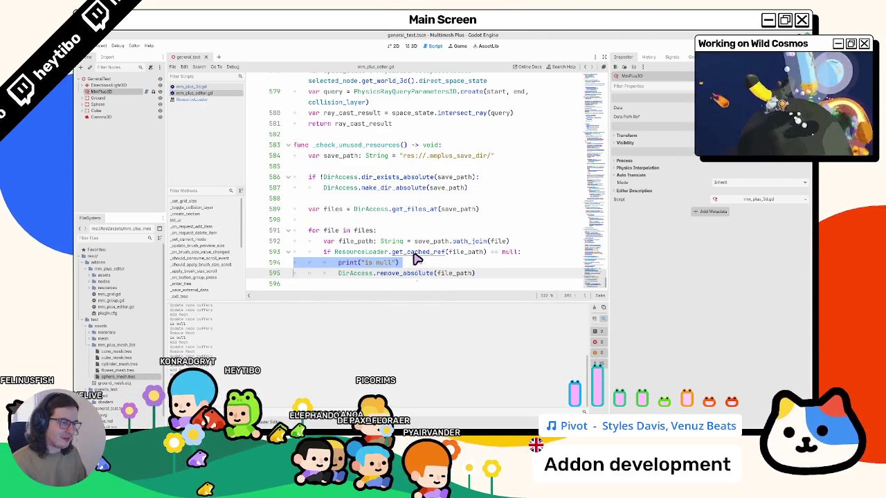
{"action": "left_click", "coordinate": [414, 254], "text": "ctrl"}
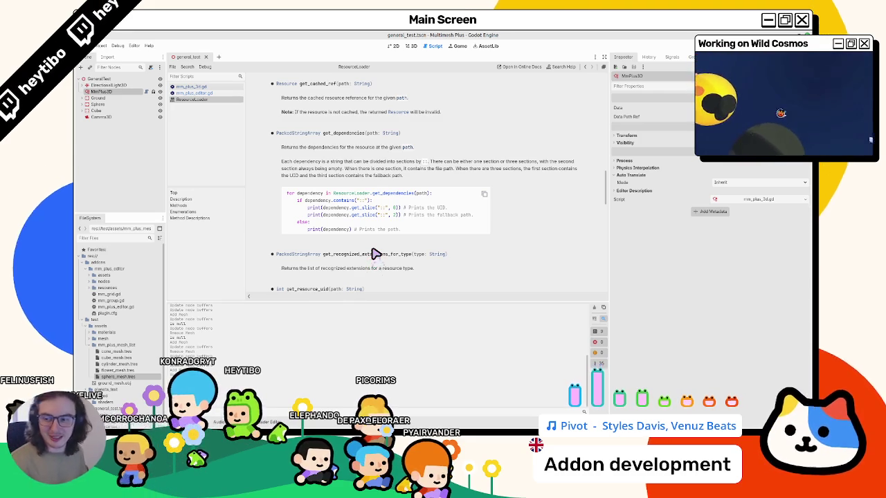
{"action": "triple_click", "coordinate": [333, 258]}
{"action": "double_click", "coordinate": [331, 258]}
{"action": "left_click", "coordinate": [332, 257]}
{"action": "scroll", "coordinate": [332, 258], "scroll_direction": "down", "scroll_amount": 3}
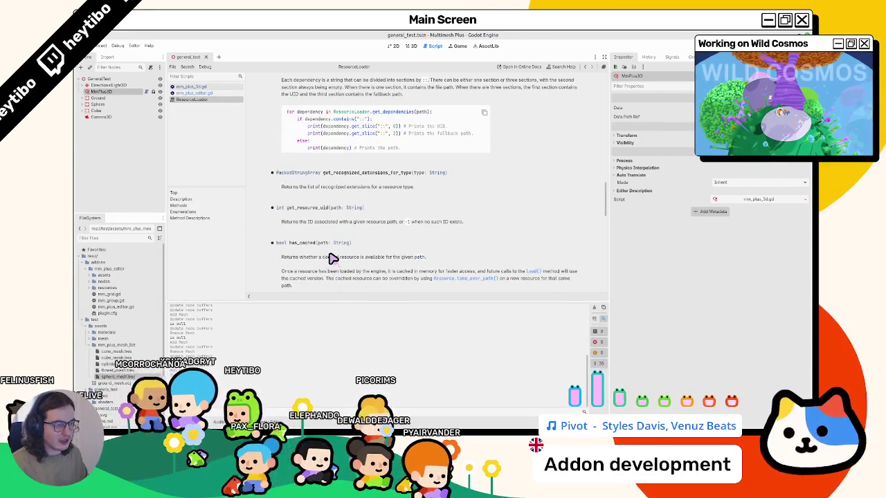
{"action": "scroll", "coordinate": [332, 257], "scroll_direction": "down", "scroll_amount": 1}
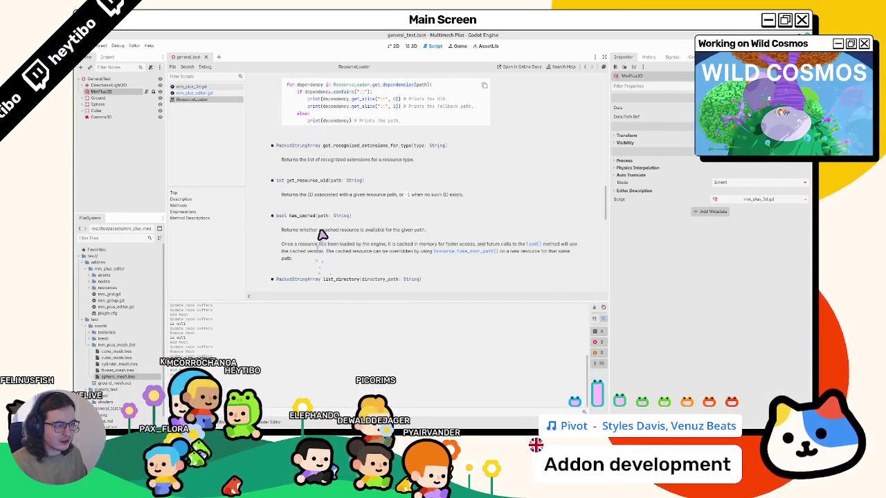
{"action": "left_click_drag", "start_coordinate": [323, 233], "coordinate": [326, 253]}
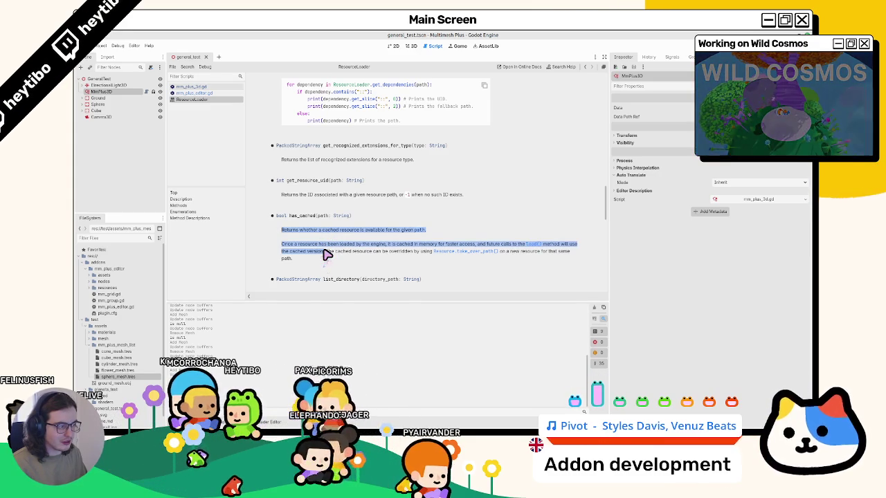
{"action": "left_click_drag", "start_coordinate": [326, 254], "coordinate": [328, 263]}
{"action": "scroll", "coordinate": [328, 262], "scroll_direction": "up", "scroll_amount": 5}
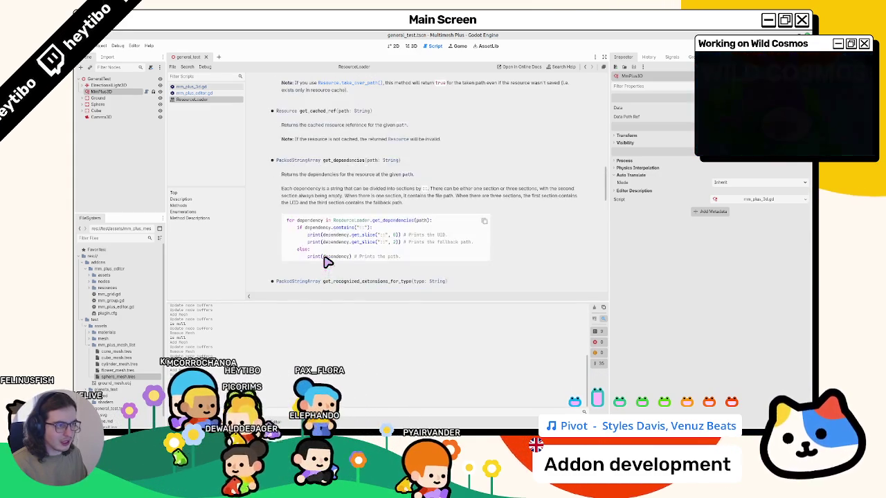
{"action": "scroll", "coordinate": [328, 262], "scroll_direction": "up", "scroll_amount": 4}
{"action": "scroll", "coordinate": [328, 263], "scroll_direction": "up", "scroll_amount": 2}
{"action": "scroll", "coordinate": [326, 260], "scroll_direction": "down", "scroll_amount": 8}
{"action": "left_click", "coordinate": [206, 92]}
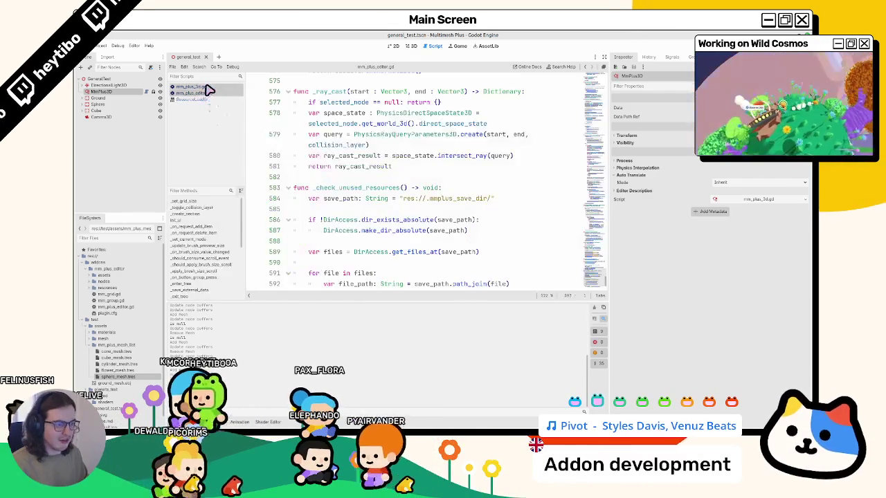
Step: Paste the file-removal call on a new line below the print in mm_plus_editor.gd
{"action": "left_click", "coordinate": [206, 87]}
{"action": "left_click", "coordinate": [207, 93]}
{"action": "scroll", "coordinate": [418, 230], "scroll_direction": "down", "scroll_amount": 1}
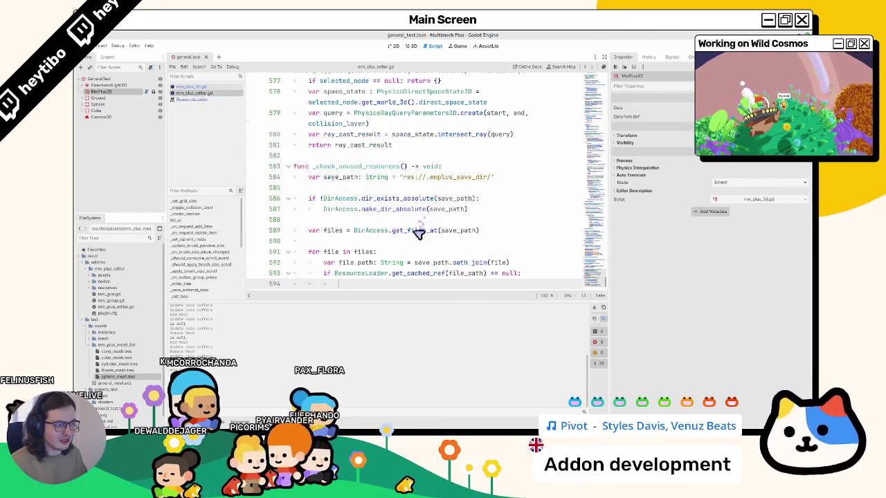
{"action": "type", "text": "print(\"is null\")"}
{"action": "key", "text": "Return"}
{"action": "type", "text": "DirAccess.remove_absolute(file_path)"}
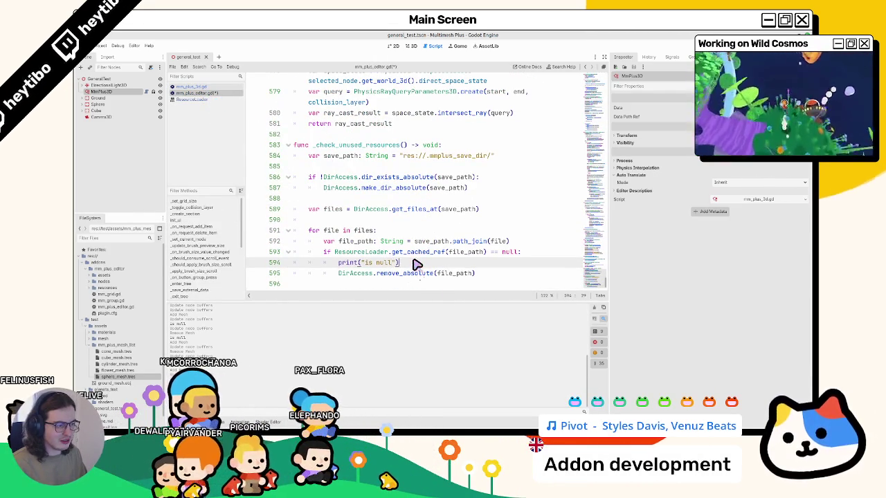
{"action": "key", "text": "BackSpace"}
{"action": "key", "text": "BackSpace"}
{"action": "key", "text": "BackSpace"}
Step: Undo the paste and delete the file-listing loop so _check_unused_resources ends at line 588
{"action": "key", "text": "ctrl+z"}
{"action": "key", "text": "ctrl+z"}
{"action": "key", "text": "ctrl+z"}
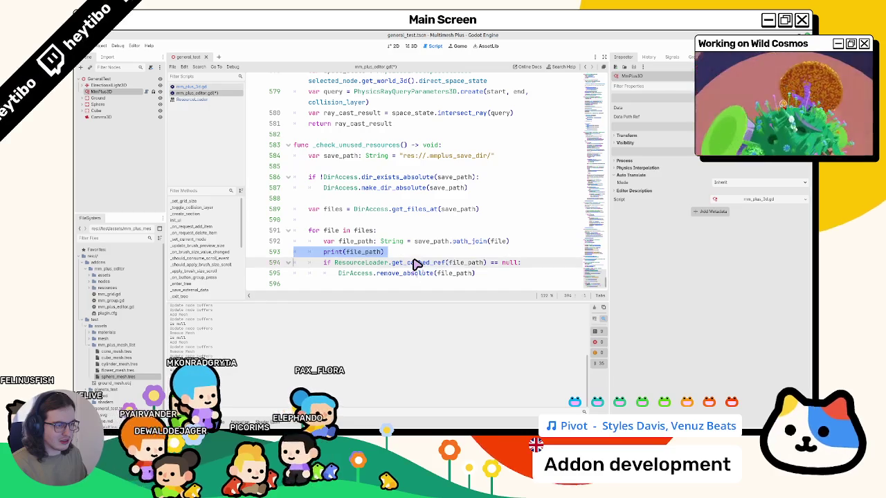
{"action": "key", "text": "ctrl+z"}
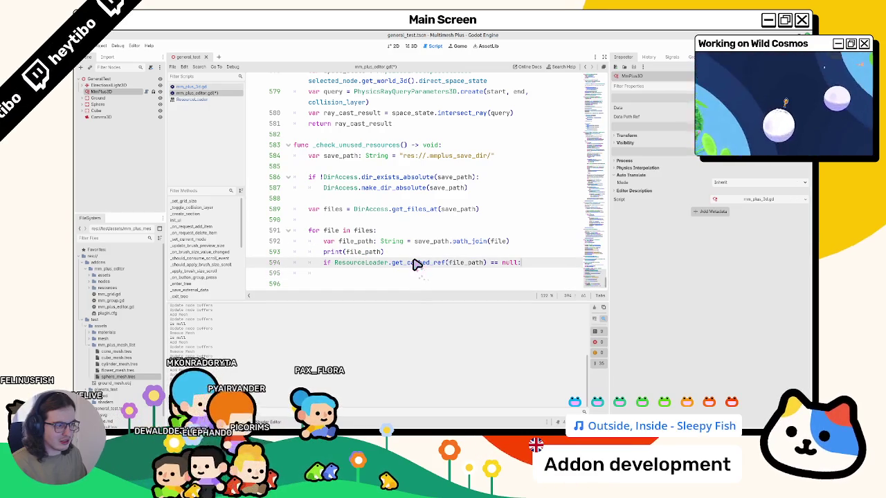
{"action": "key", "text": "ctrl+z"}
{"action": "key", "text": "ctrl+z"}
{"action": "key", "text": "ctrl+z"}
{"action": "key", "text": "ctrl+y"}
{"action": "key", "text": "ctrl+z"}
{"action": "key", "text": "ctrl+z"}
{"action": "key", "text": "ctrl+z"}
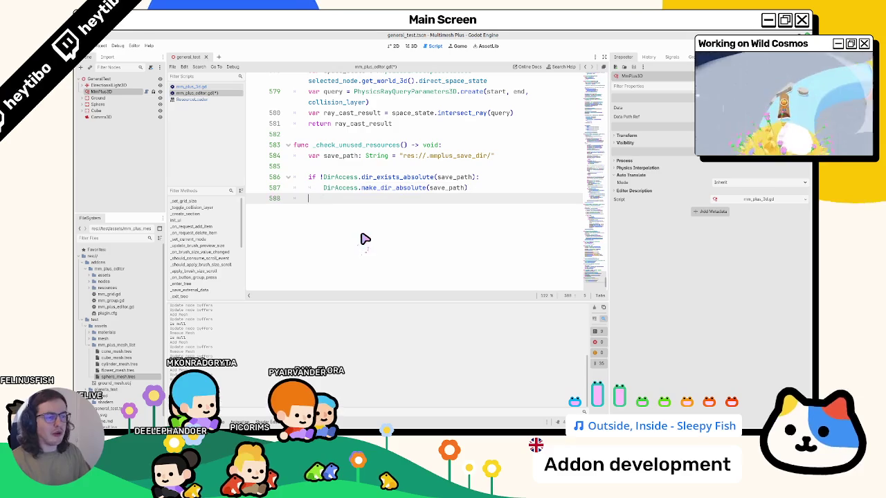
{"action": "left_click", "coordinate": [191, 99]}
Step: Paint plants on the right side and middle of the ground in the 3D view
{"action": "left_click", "coordinate": [196, 87]}
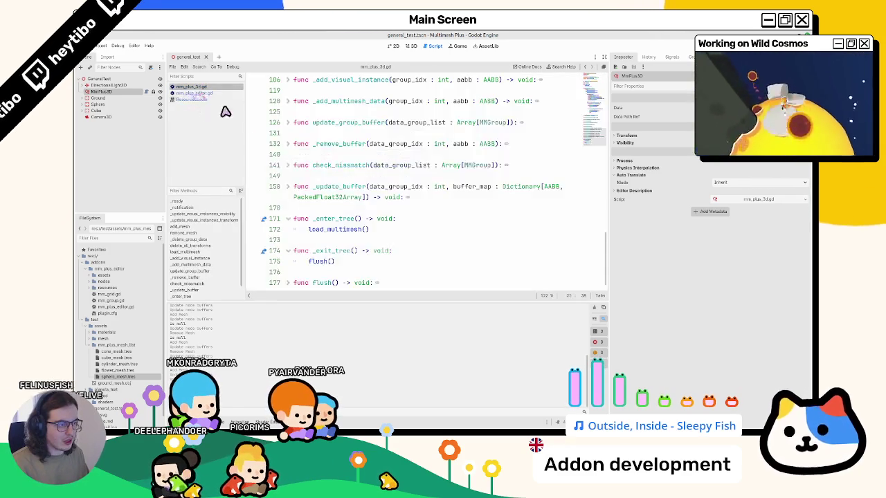
{"action": "scroll", "coordinate": [350, 187], "scroll_direction": "up", "scroll_amount": 20}
{"action": "scroll", "coordinate": [350, 186], "scroll_direction": "down", "scroll_amount": 4}
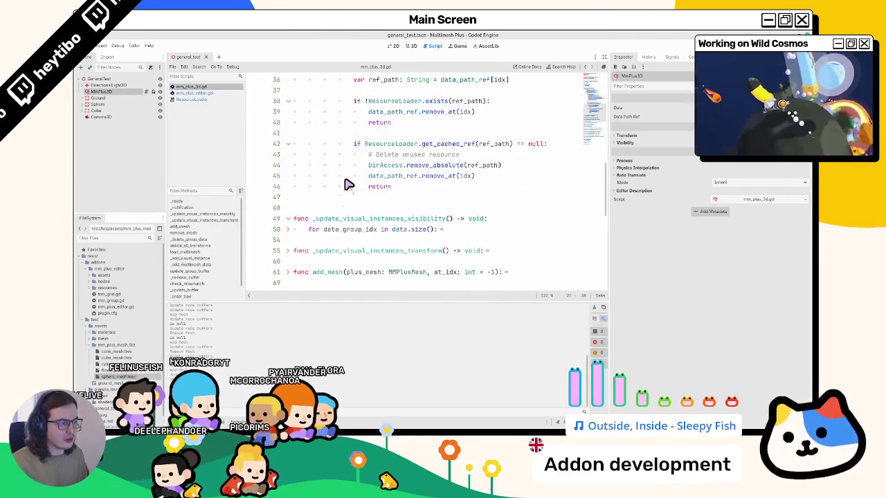
{"action": "scroll", "coordinate": [349, 186], "scroll_direction": "up", "scroll_amount": 1}
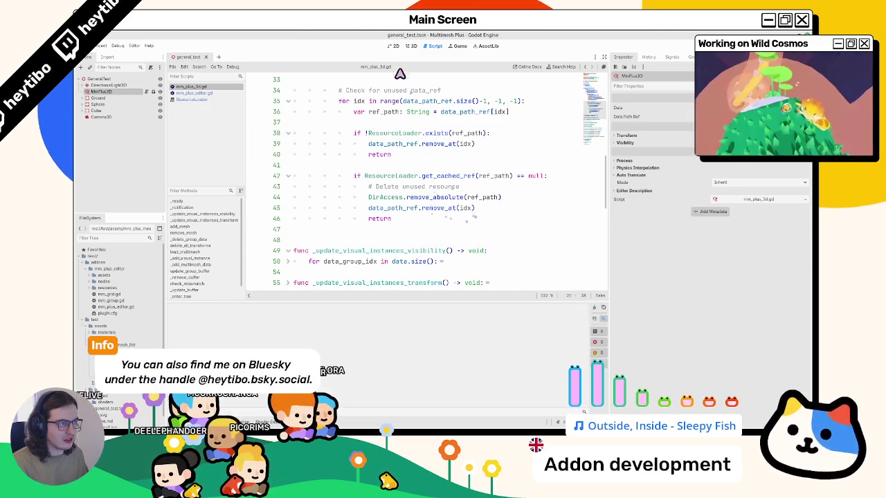
{"action": "left_click", "coordinate": [415, 46]}
{"action": "left_click_drag", "start_coordinate": [366, 277], "coordinate": [411, 233]}
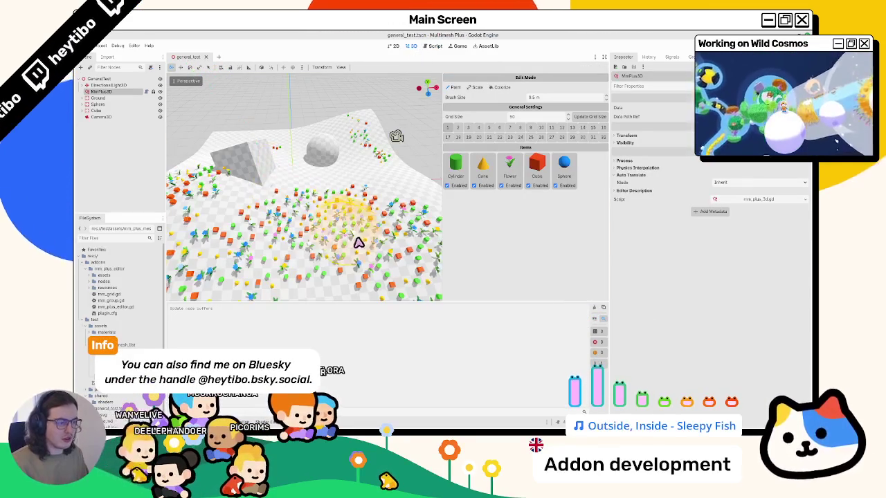
{"action": "left_click_drag", "start_coordinate": [332, 269], "coordinate": [307, 198]}
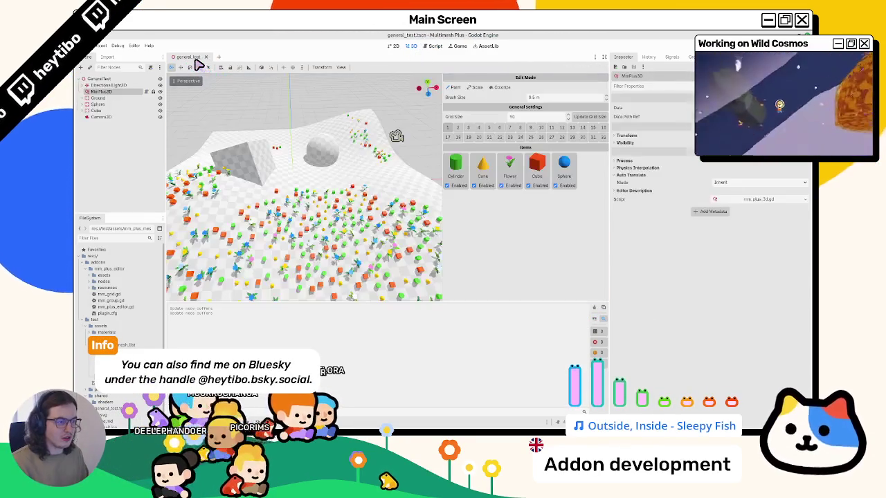
Step: Add print("delete?") after the DirAccess.remove_absolute line in mm_plus_3d.gd
{"action": "left_click", "coordinate": [430, 47]}
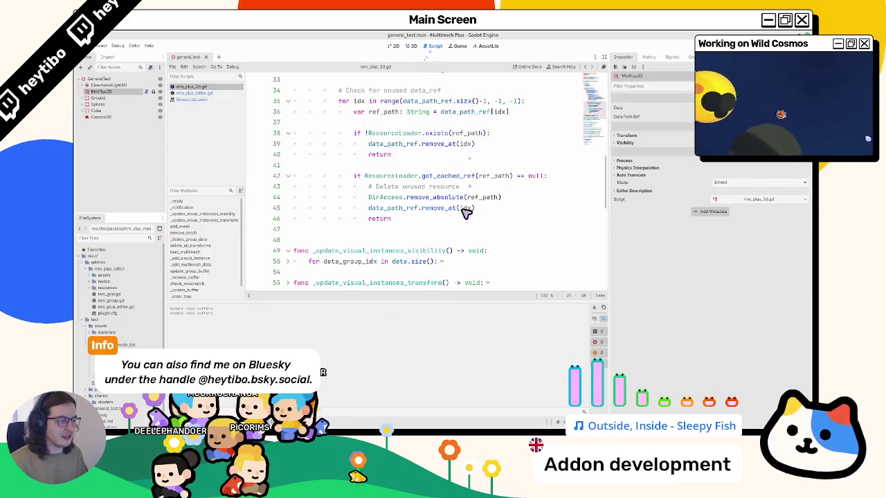
{"action": "left_click", "coordinate": [504, 198]}
{"action": "key", "text": "Return"}
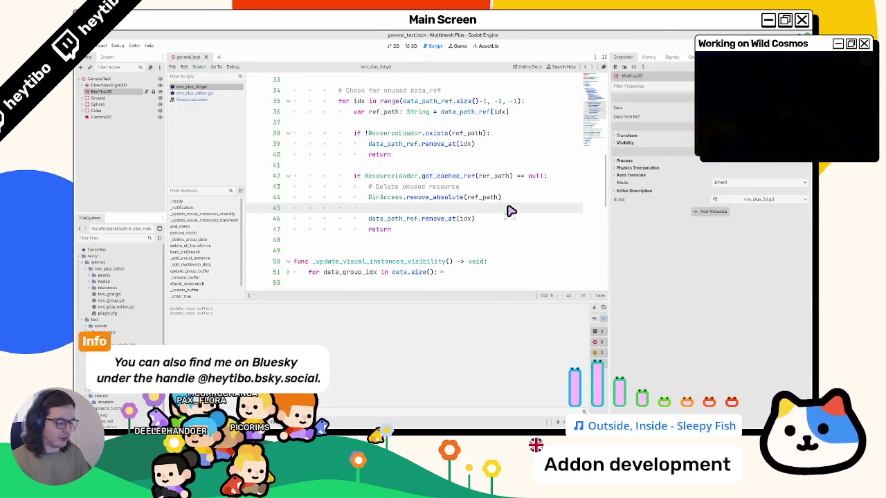
{"action": "type", "text": "print(\""}
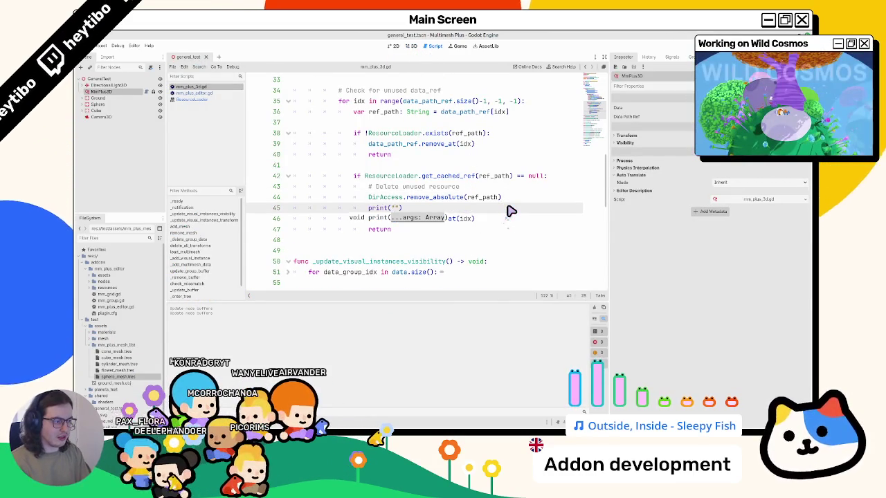
{"action": "type", "text": "delete?"}
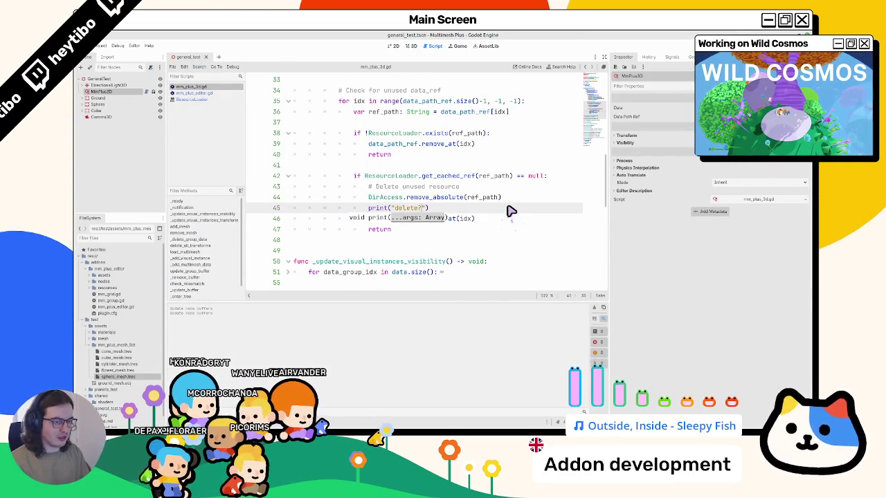
{"action": "key", "text": "ctrl+F2"}
Step: Erase many painted objects, save, paint new ones around the ground's centre, and save again
{"action": "mouse_move", "coordinate": [332, 239]}
{"action": "left_mouse_down"}
{"action": "mouse_move", "coordinate": [337, 228]}
{"action": "mouse_move", "coordinate": [348, 254]}
{"action": "mouse_move", "coordinate": [291, 228]}
{"action": "mouse_move", "coordinate": [398, 201]}
{"action": "left_mouse_up"}
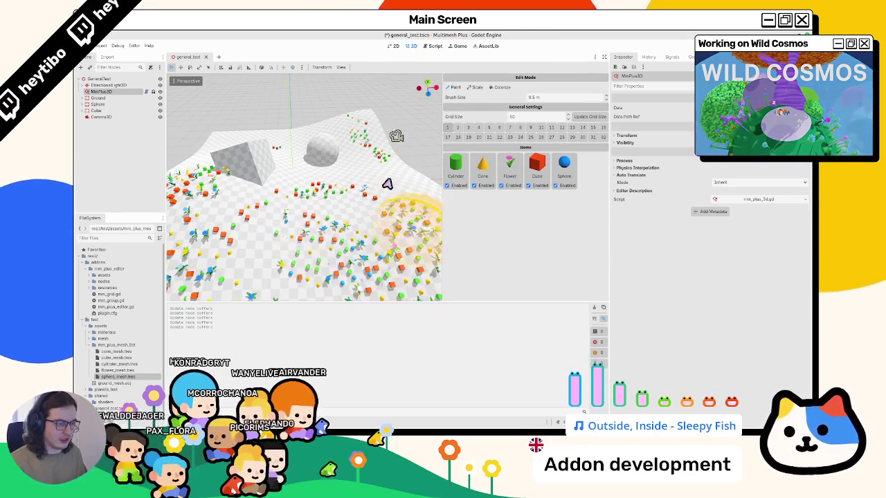
{"action": "key", "text": "ctrl+s"}
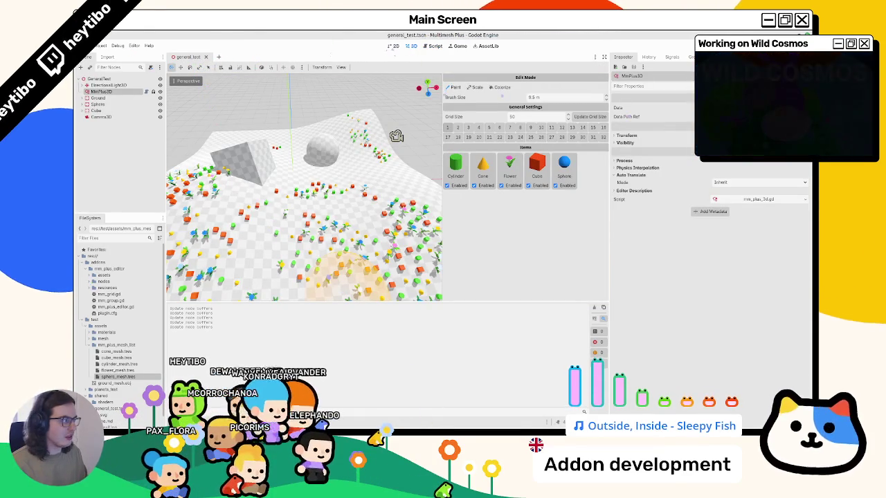
{"action": "mouse_move", "coordinate": [346, 270]}
{"action": "left_mouse_down"}
{"action": "mouse_move", "coordinate": [315, 207]}
{"action": "mouse_move", "coordinate": [352, 226]}
{"action": "left_mouse_up"}
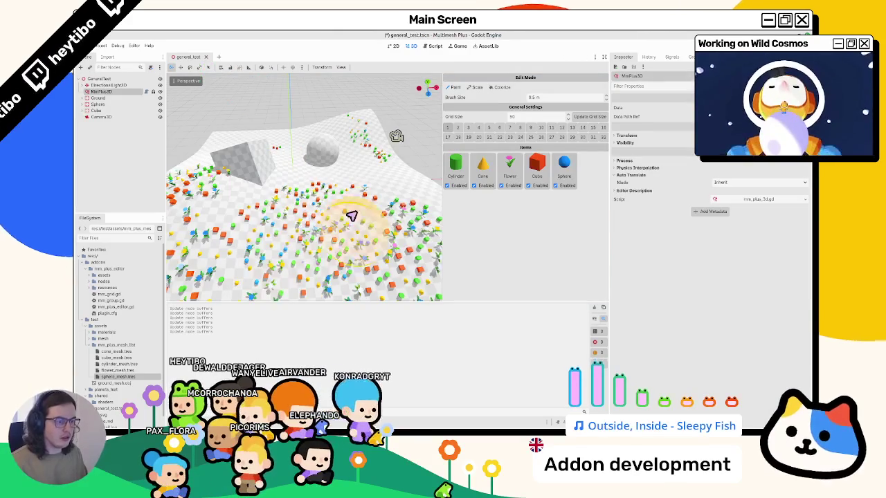
{"action": "key", "text": "ctrl+s"}
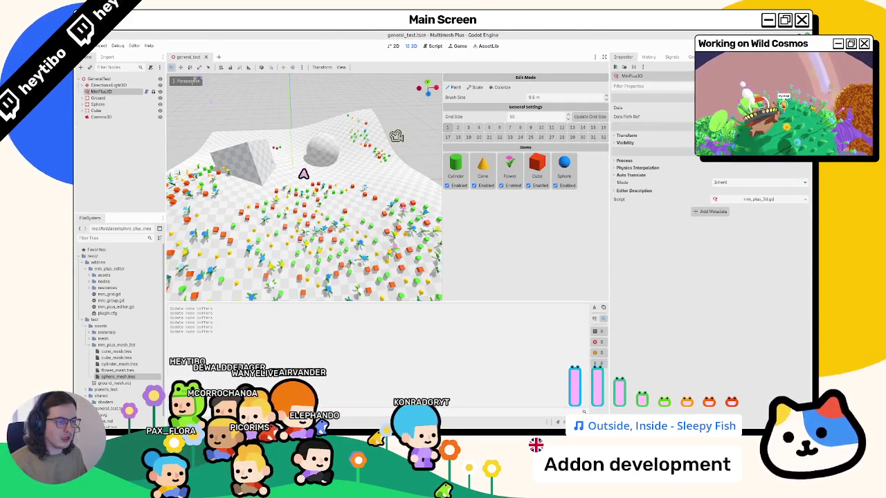
{"action": "scroll", "coordinate": [356, 242], "scroll_direction": "down", "scroll_amount": 5}
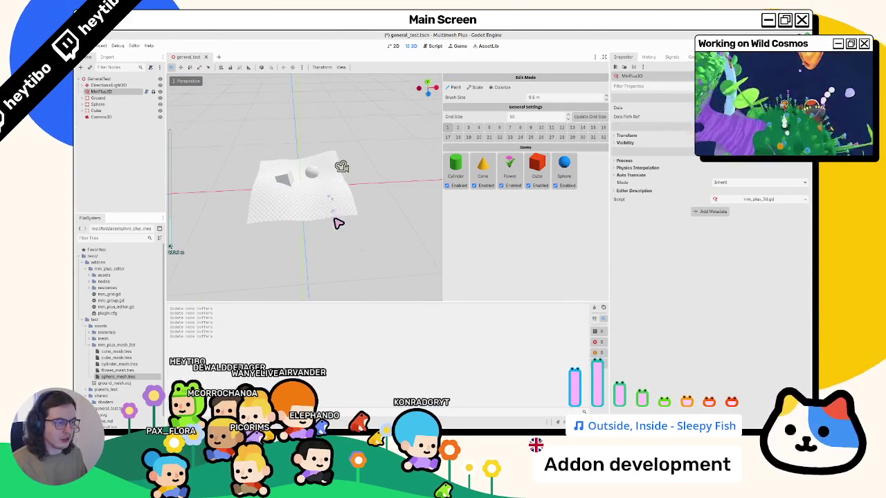
{"action": "scroll", "coordinate": [336, 221], "scroll_direction": "up", "scroll_amount": 5}
{"action": "key", "text": "ctrl+s"}
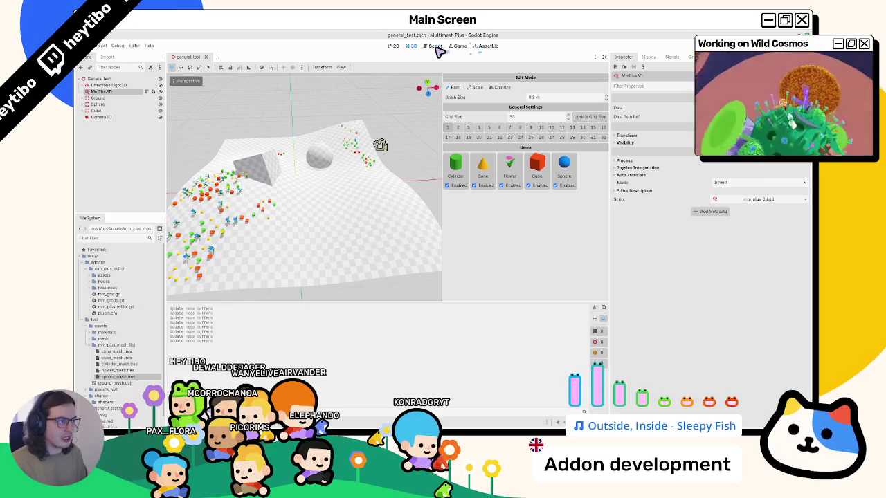
{"action": "left_click", "coordinate": [435, 47]}
{"action": "scroll", "coordinate": [339, 219], "scroll_direction": "up", "scroll_amount": 2}
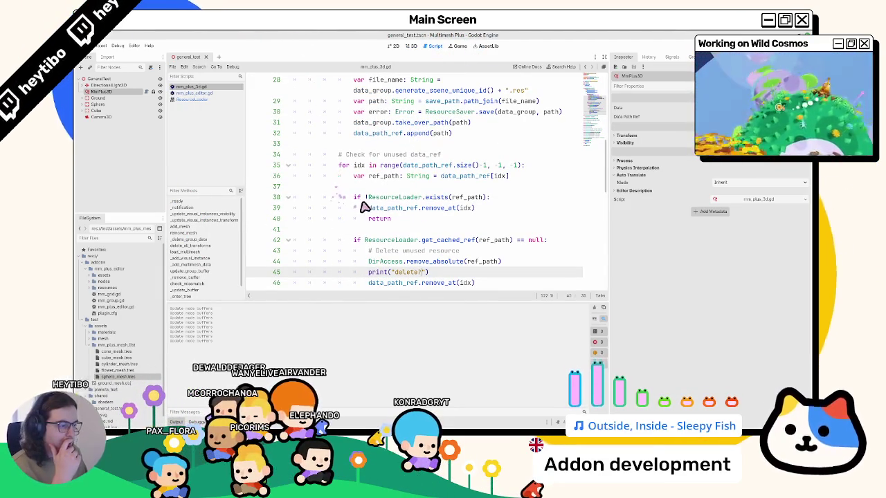
{"action": "scroll", "coordinate": [358, 202], "scroll_direction": "down", "scroll_amount": 2}
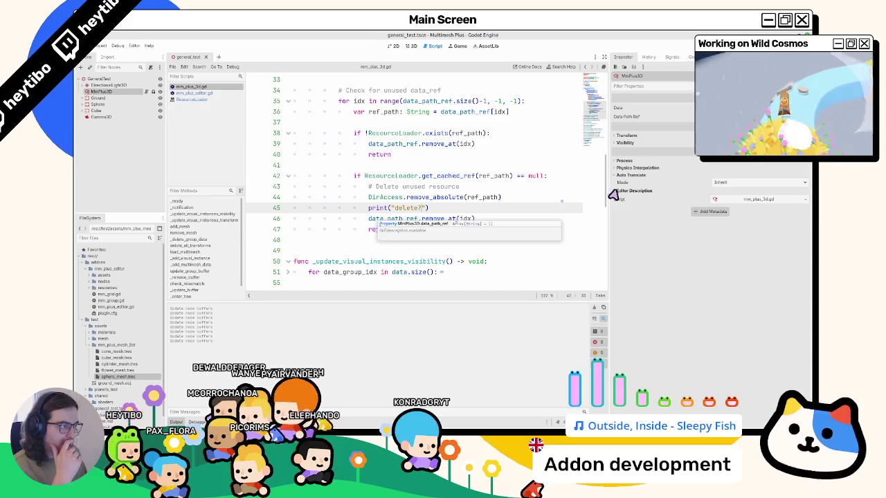
{"action": "left_click_drag", "start_coordinate": [612, 195], "coordinate": [688, 198]}
{"action": "scroll", "coordinate": [534, 231], "scroll_direction": "up", "scroll_amount": 4}
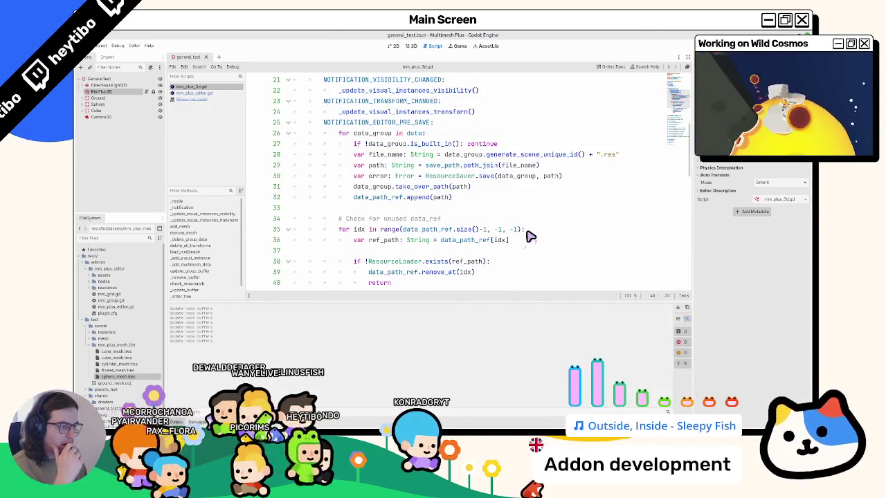
{"action": "scroll", "coordinate": [528, 236], "scroll_direction": "down", "scroll_amount": 2}
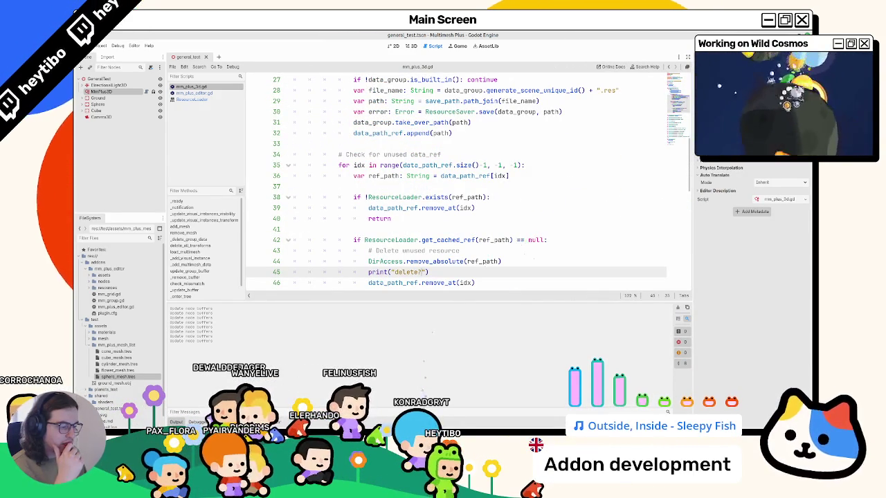
Step: Paint mesh instances across the terrain centre and right side, then save
{"action": "left_click", "coordinate": [408, 46]}
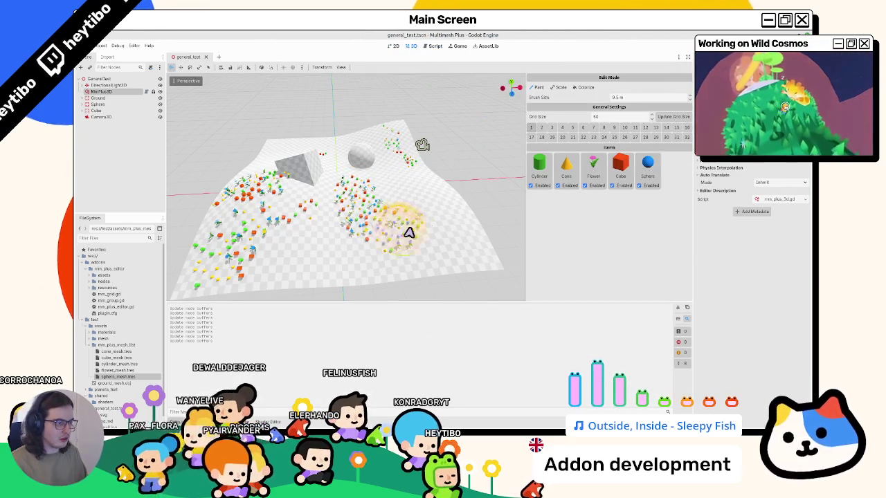
{"action": "mouse_move", "coordinate": [461, 203]}
{"action": "left_mouse_down"}
{"action": "mouse_move", "coordinate": [340, 237]}
{"action": "mouse_move", "coordinate": [307, 212]}
{"action": "left_mouse_up"}
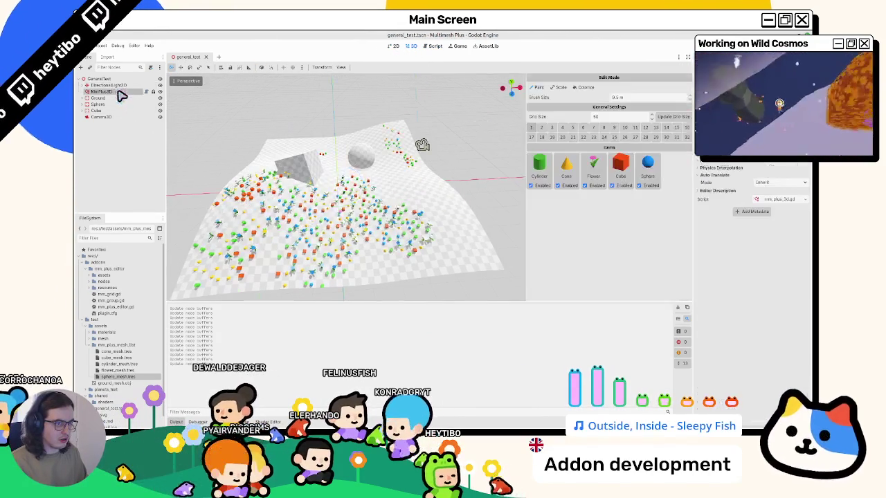
{"action": "left_click_drag", "start_coordinate": [406, 213], "coordinate": [450, 247]}
{"action": "key", "text": "ctrl+s"}
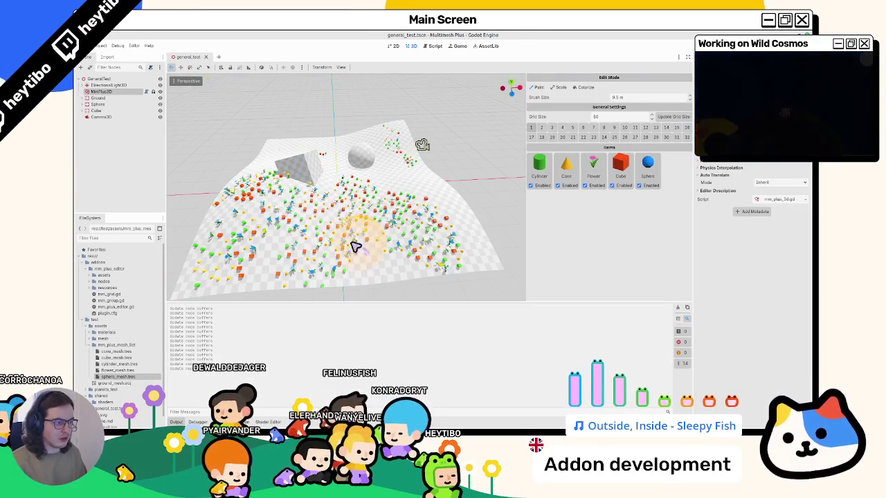
Step: Erase instances across the centre, paint a new lower-right cluster, and save again
{"action": "mouse_move", "coordinate": [335, 251]}
{"action": "left_mouse_down"}
{"action": "mouse_move", "coordinate": [320, 257]}
{"action": "mouse_move", "coordinate": [375, 212]}
{"action": "mouse_move", "coordinate": [423, 242]}
{"action": "left_mouse_up"}
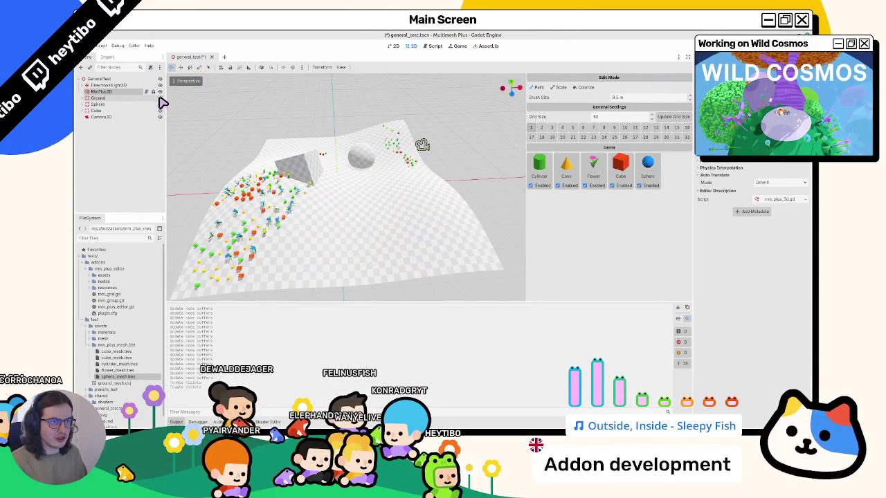
{"action": "mouse_move", "coordinate": [363, 239]}
{"action": "left_mouse_down"}
{"action": "mouse_move", "coordinate": [385, 252]}
{"action": "mouse_move", "coordinate": [415, 242]}
{"action": "left_mouse_up"}
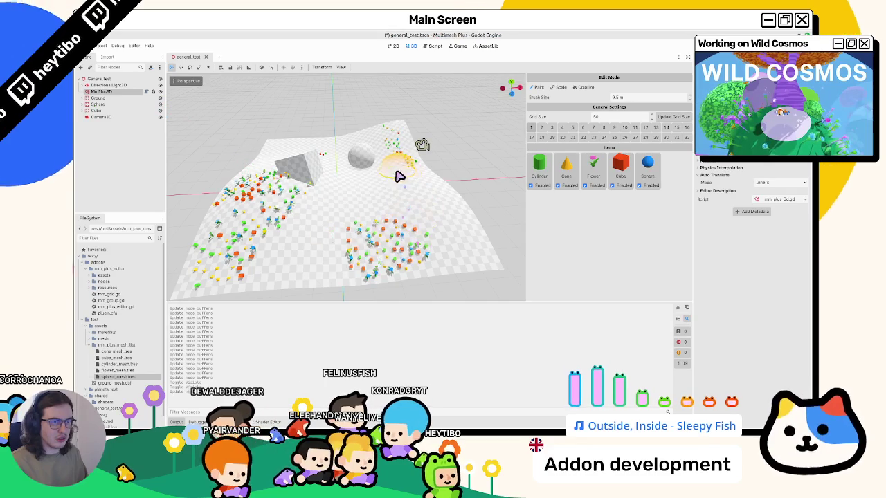
{"action": "key", "text": "ctrl+s"}
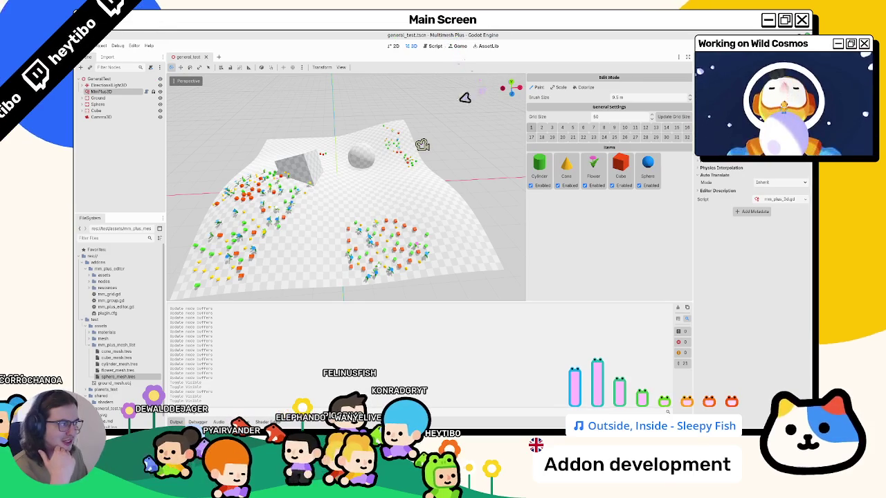
{"action": "left_click", "coordinate": [438, 50]}
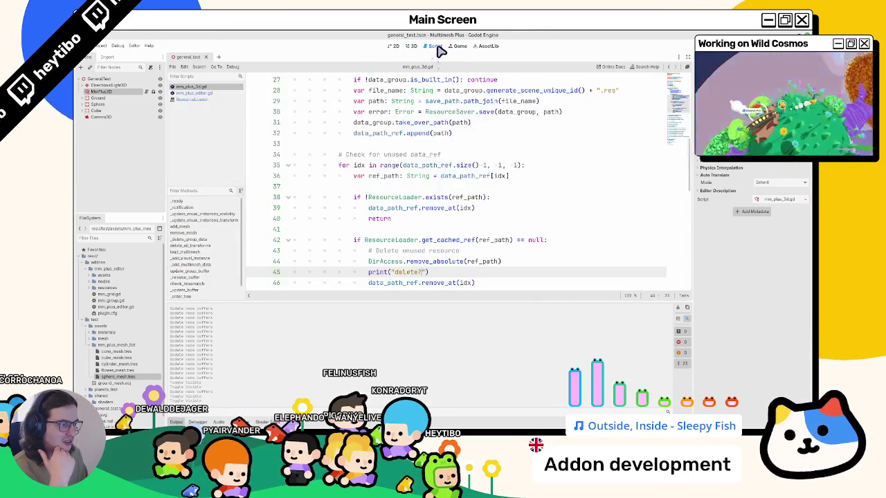
Step: Check the remove_absolute documentation and the .mmplus_save_dir folder of saved .res files
{"action": "scroll", "coordinate": [409, 192], "scroll_direction": "down", "scroll_amount": 5}
{"action": "double_click", "coordinate": [427, 166]}
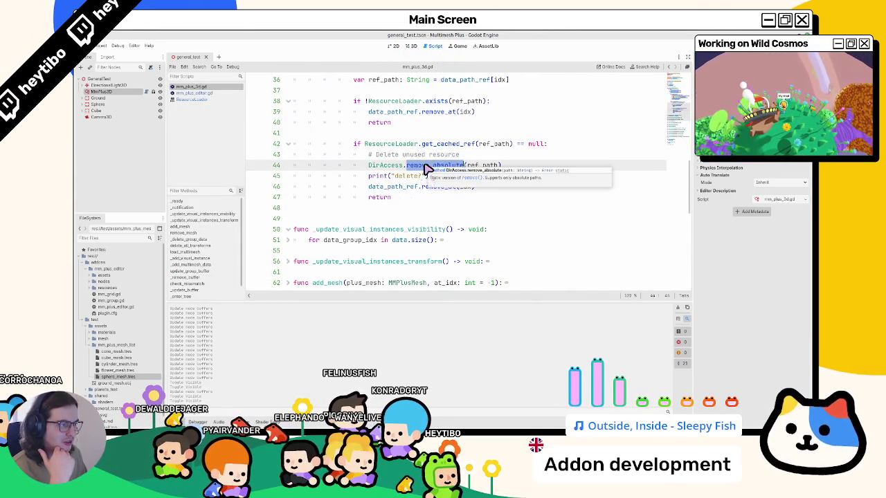
{"action": "left_click", "coordinate": [383, 188]}
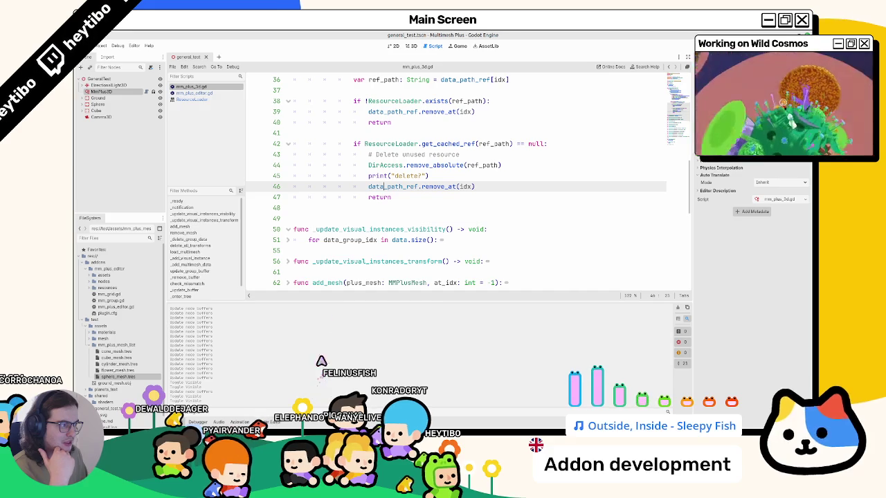
{"action": "scroll", "coordinate": [348, 272], "scroll_direction": "up", "scroll_amount": 2}
{"action": "scroll", "coordinate": [348, 272], "scroll_direction": "up", "scroll_amount": 4}
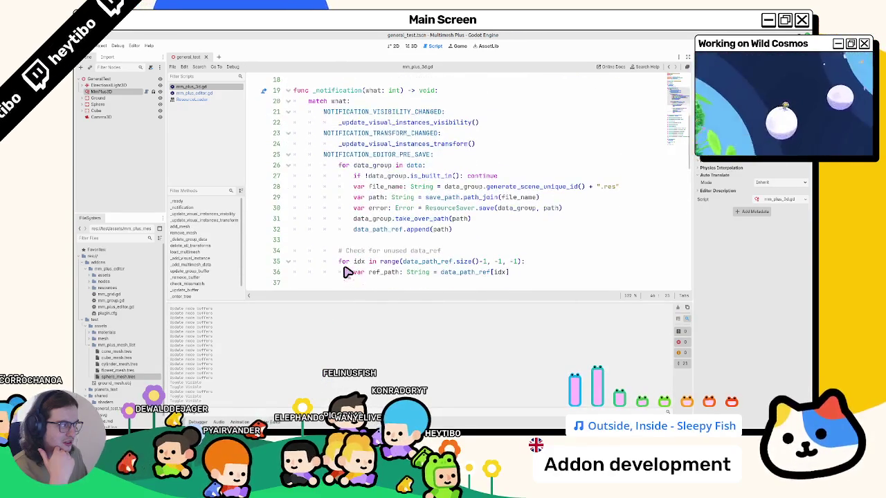
{"action": "scroll", "coordinate": [751, 228], "scroll_direction": "up", "scroll_amount": 2}
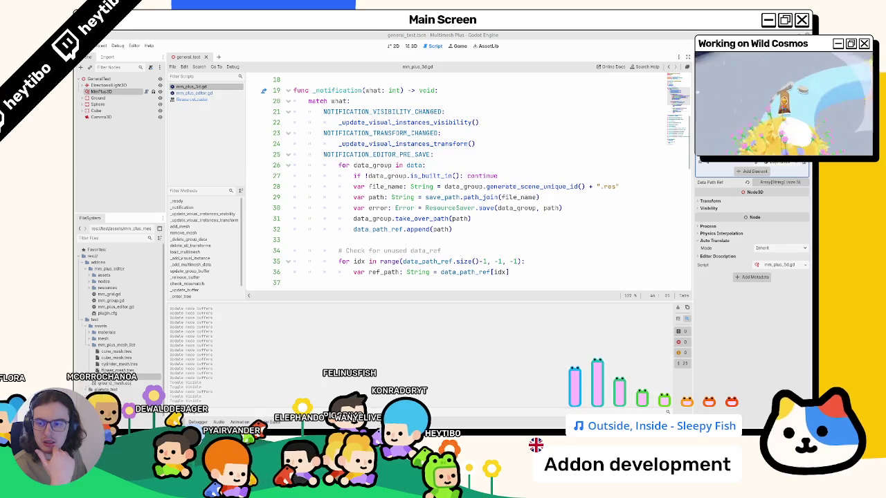
{"action": "key", "text": "alt+Tab"}
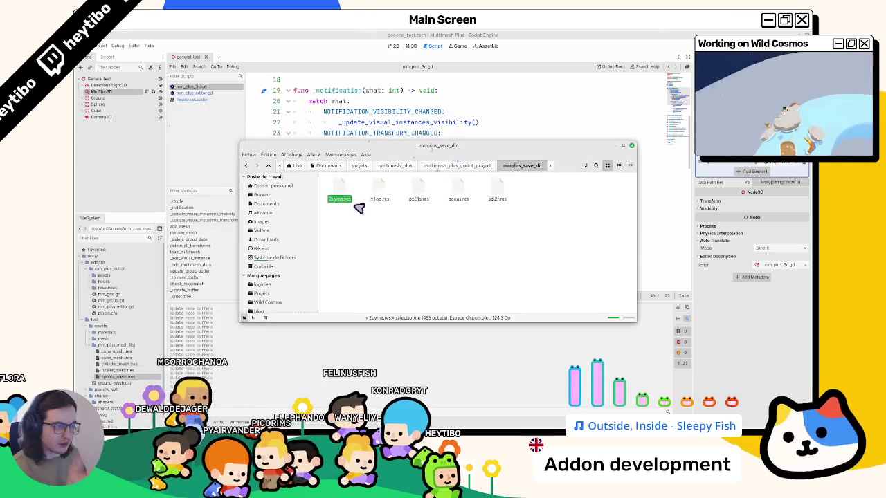
{"action": "left_click_drag", "start_coordinate": [416, 148], "coordinate": [435, 179]}
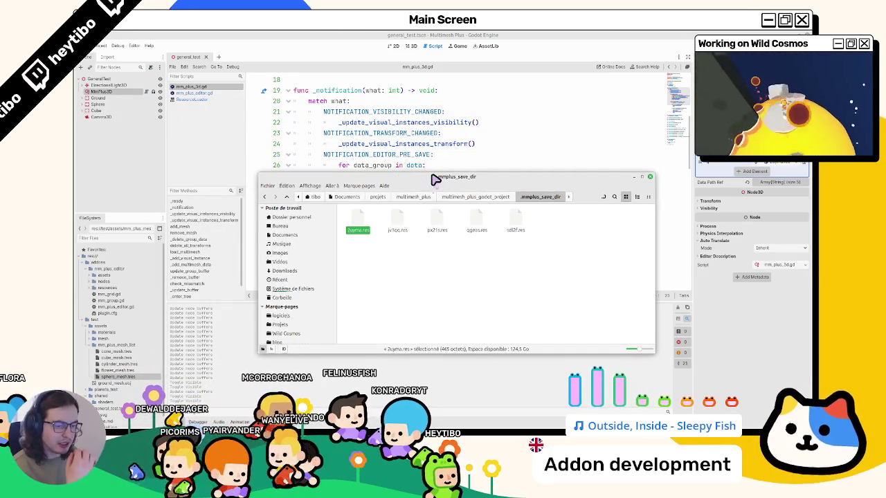
{"action": "key", "text": "alt+Tab"}
Step: Paint many more instances across the terrain centre and save the scene
{"action": "left_click", "coordinate": [411, 46]}
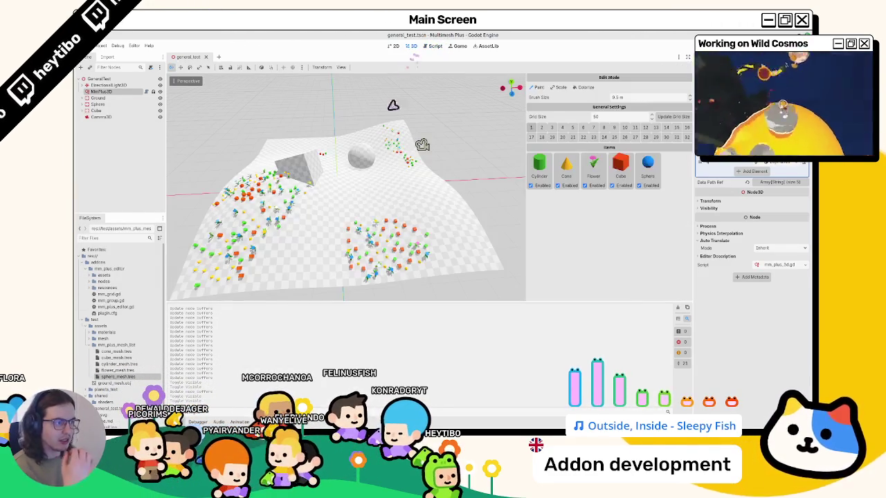
{"action": "mouse_move", "coordinate": [391, 219]}
{"action": "left_mouse_down"}
{"action": "mouse_move", "coordinate": [346, 222]}
{"action": "mouse_move", "coordinate": [302, 239]}
{"action": "left_mouse_up"}
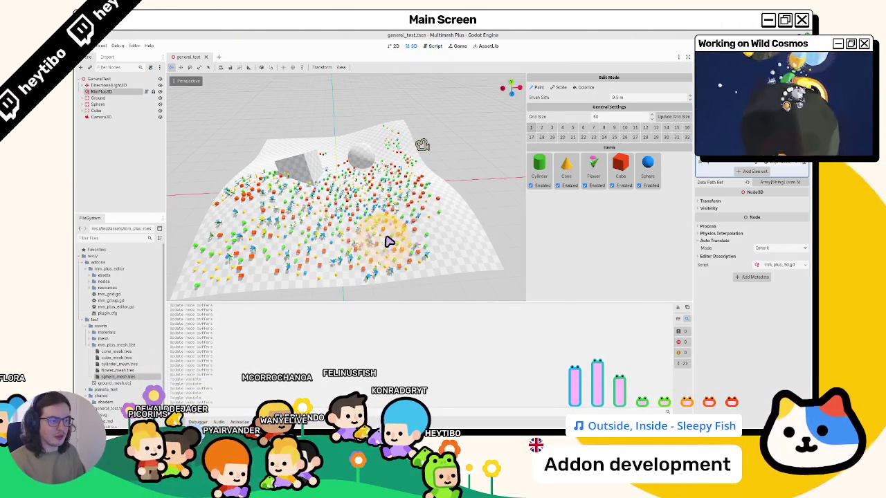
{"action": "key", "text": "ctrl+s"}
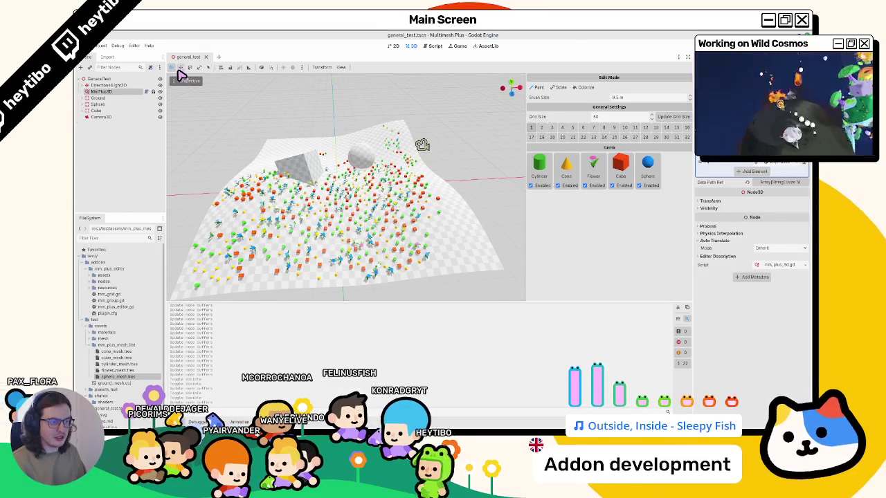
{"action": "left_click", "coordinate": [435, 46]}
{"action": "scroll", "coordinate": [453, 194], "scroll_direction": "up", "scroll_amount": 4}
{"action": "scroll", "coordinate": [439, 207], "scroll_direction": "down", "scroll_amount": 3}
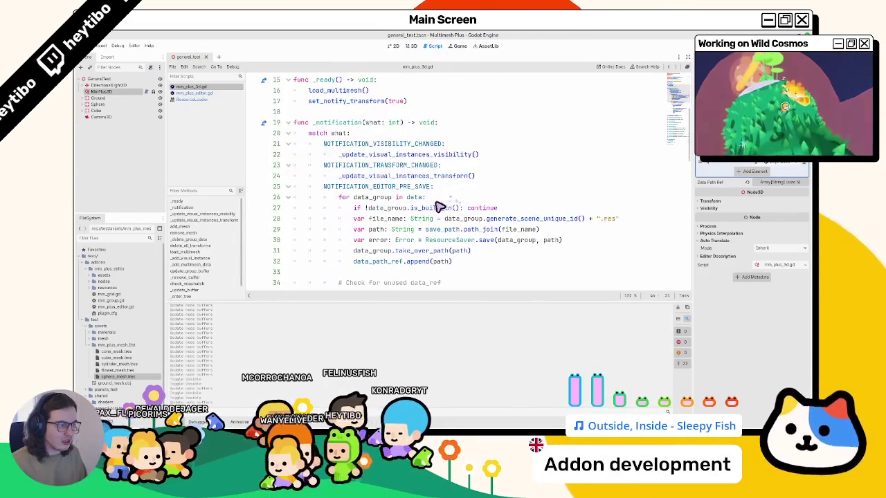
Step: Change the hook to NOTIFICATION_EDITOR_POST_SAVE and test it with a temporary print("gey?")
{"action": "left_click_drag", "start_coordinate": [410, 187], "coordinate": [401, 187]}
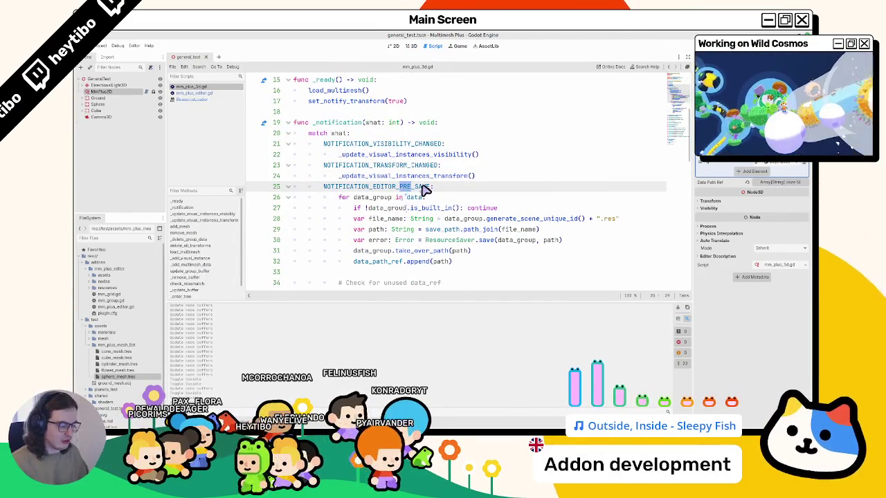
{"action": "type", "text": "OST"}
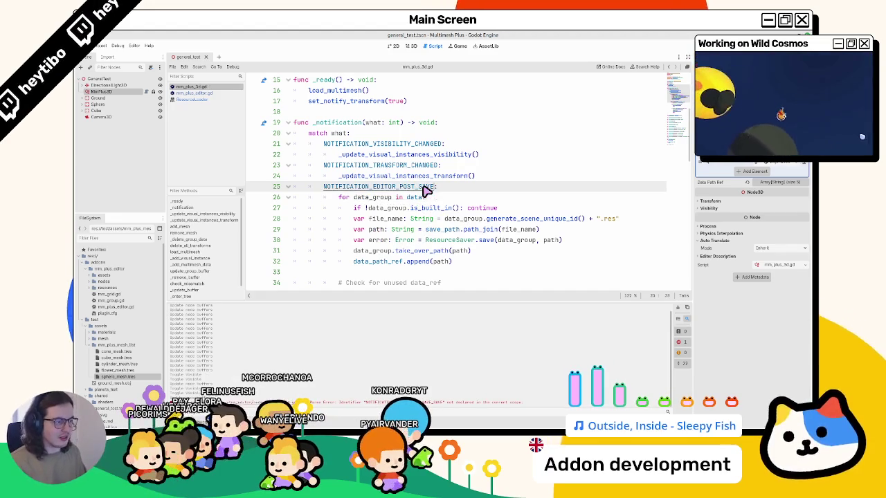
{"action": "key", "text": "Return"}
{"action": "type", "text": "print(\"gey?\")"}
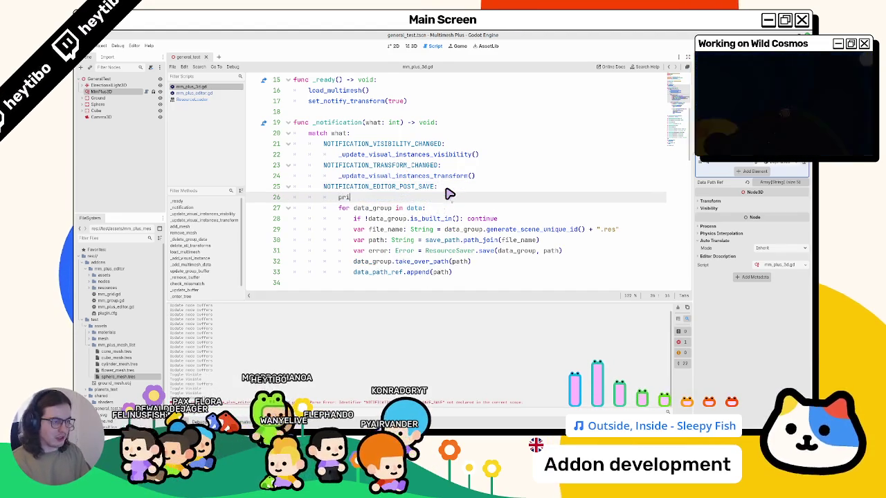
{"action": "key", "text": "ctrl+s"}
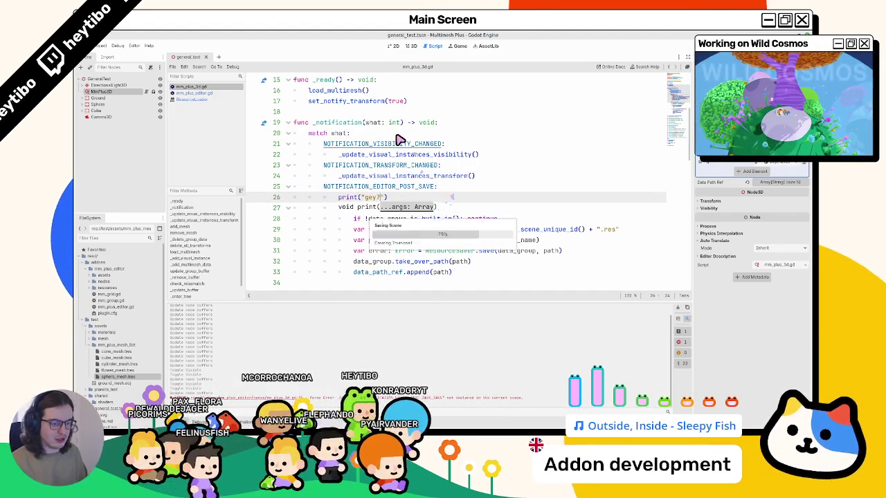
{"action": "key", "text": "ctrl+z"}
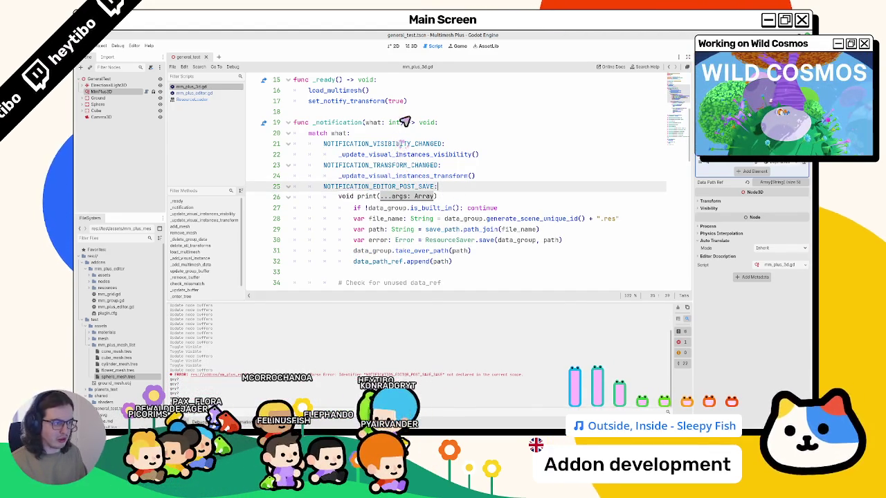
Step: Paint items onto the terrain's lower right and save the scene
{"action": "key", "text": "ctrl+F2"}
{"action": "mouse_move", "coordinate": [422, 251]}
{"action": "left_mouse_down"}
{"action": "mouse_move", "coordinate": [467, 253]}
{"action": "mouse_move", "coordinate": [395, 267]}
{"action": "mouse_move", "coordinate": [421, 271]}
{"action": "mouse_move", "coordinate": [268, 251]}
{"action": "mouse_move", "coordinate": [253, 223]}
{"action": "mouse_move", "coordinate": [316, 166]}
{"action": "mouse_move", "coordinate": [385, 171]}
{"action": "mouse_move", "coordinate": [304, 180]}
{"action": "left_mouse_up"}
{"action": "key", "text": "ctrl+s"}
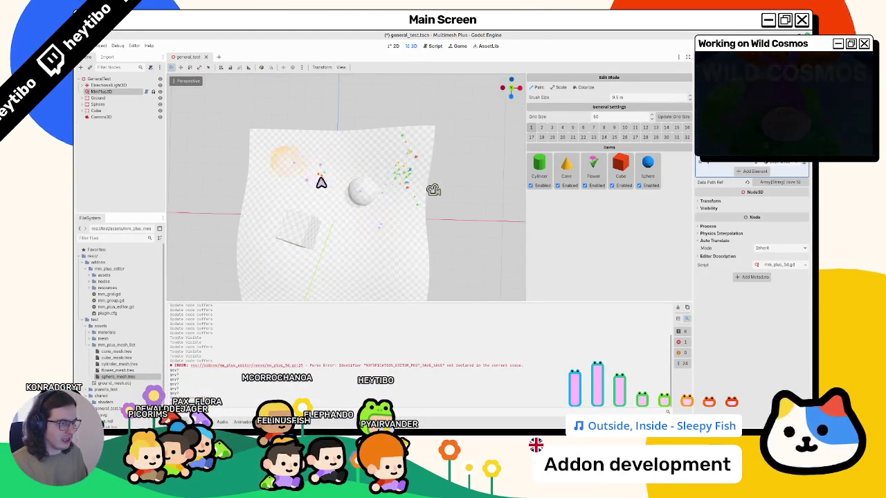
Step: Paint items across the lower terrain, save, then erase items from its right and lower parts
{"action": "mouse_move", "coordinate": [409, 166]}
{"action": "left_mouse_down"}
{"action": "mouse_move", "coordinate": [362, 233]}
{"action": "mouse_move", "coordinate": [401, 265]}
{"action": "mouse_move", "coordinate": [325, 194]}
{"action": "left_mouse_up"}
{"action": "key", "text": "ctrl+s"}
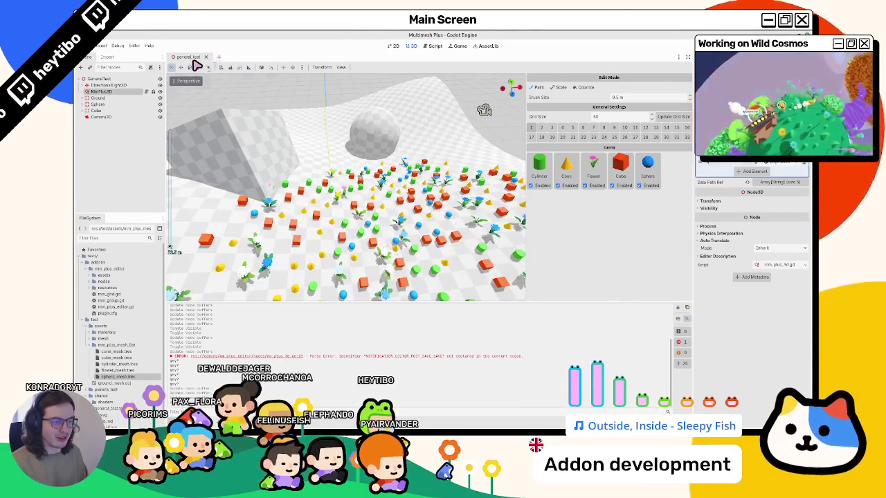
{"action": "scroll", "coordinate": [317, 277], "scroll_direction": "down", "scroll_amount": 3}
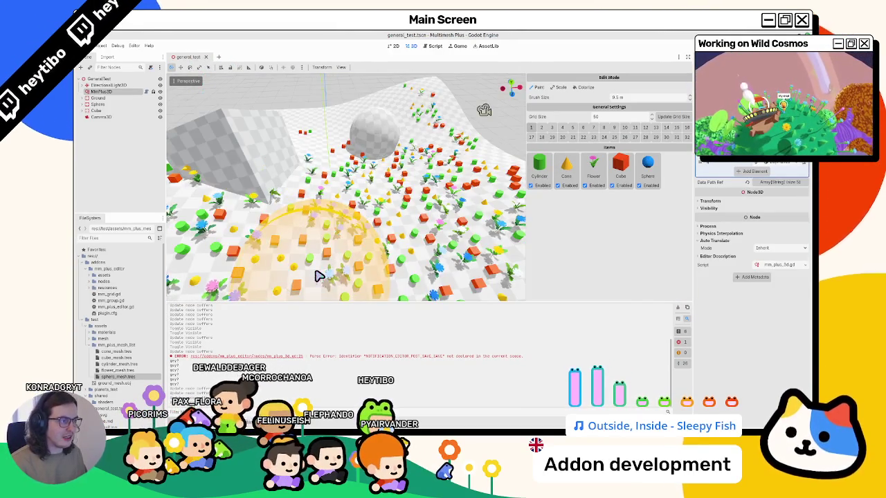
{"action": "scroll", "coordinate": [356, 247], "scroll_direction": "down", "scroll_amount": 5}
{"action": "mouse_move", "coordinate": [361, 255]}
{"action": "left_mouse_down"}
{"action": "mouse_move", "coordinate": [381, 224]}
{"action": "mouse_move", "coordinate": [395, 148]}
{"action": "mouse_move", "coordinate": [405, 150]}
{"action": "mouse_move", "coordinate": [240, 255]}
{"action": "left_mouse_up"}
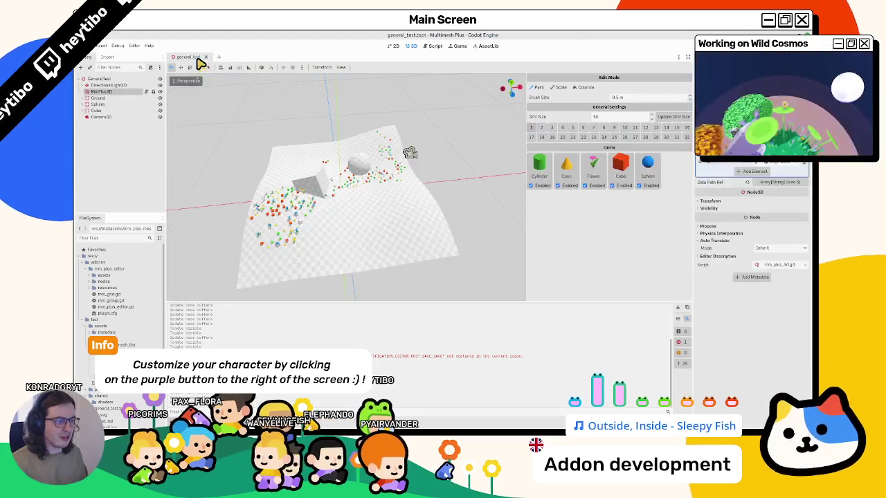
{"action": "scroll", "coordinate": [286, 210], "scroll_direction": "up", "scroll_amount": 5}
Step: Search mm_plus_editor.gd for the references to _check_unused_resources
{"action": "left_click", "coordinate": [433, 45]}
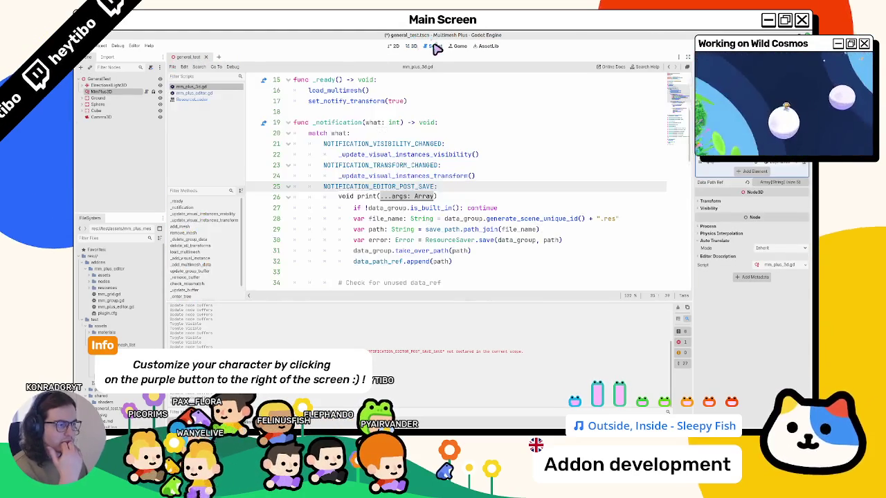
{"action": "scroll", "coordinate": [363, 215], "scroll_direction": "down", "scroll_amount": 2}
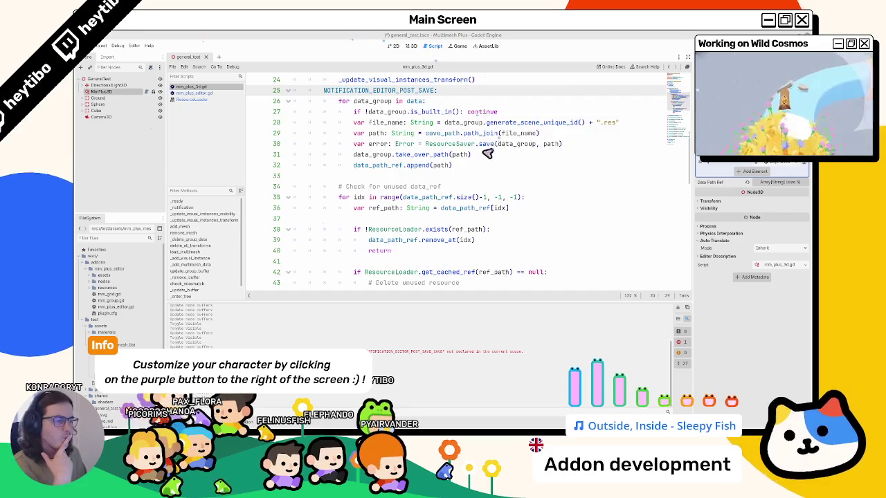
{"action": "scroll", "coordinate": [478, 159], "scroll_direction": "down", "scroll_amount": 3}
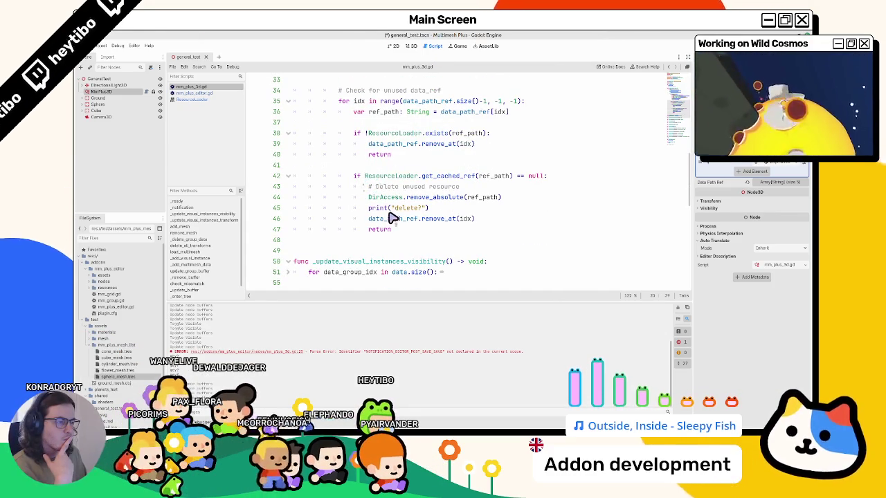
{"action": "left_click", "coordinate": [181, 94]}
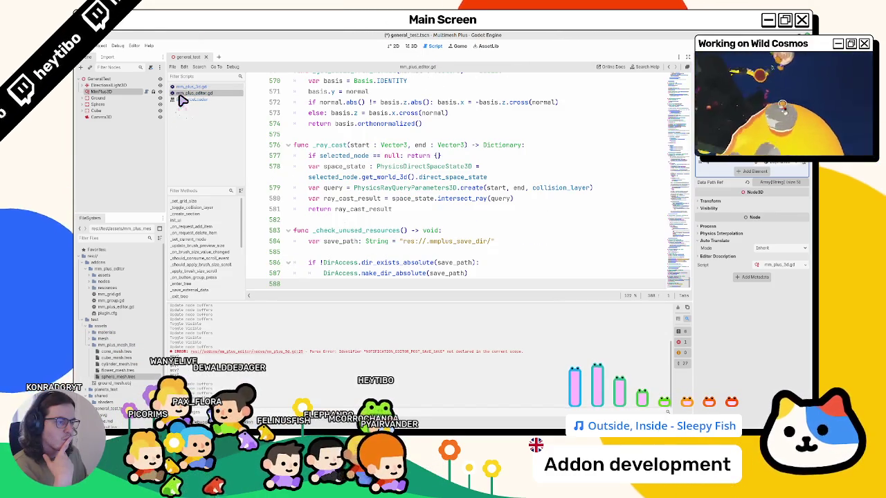
{"action": "double_click", "coordinate": [328, 230]}
{"action": "key", "text": "ctrl+f"}
{"action": "key", "text": "Return"}
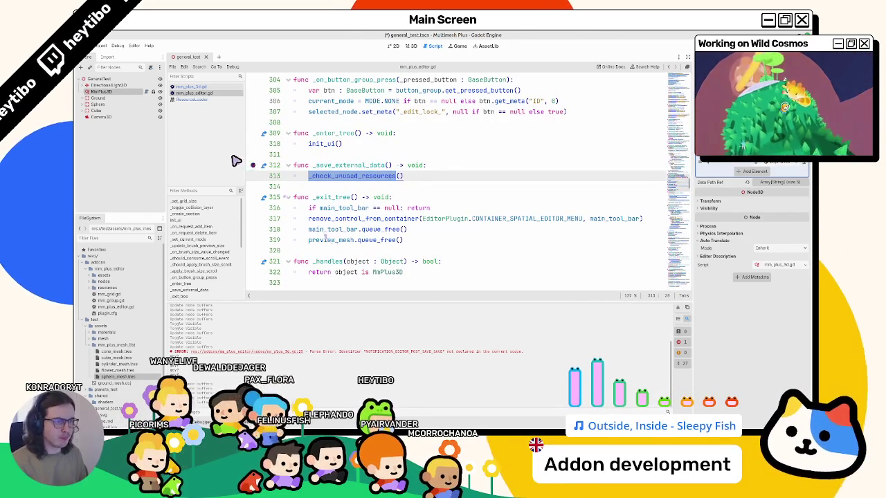
Step: Start a new debug line after continue on line 27 of mm_plus_3d.gd's post-save loop
{"action": "left_click", "coordinate": [192, 87]}
{"action": "scroll", "coordinate": [359, 229], "scroll_direction": "up", "scroll_amount": 3}
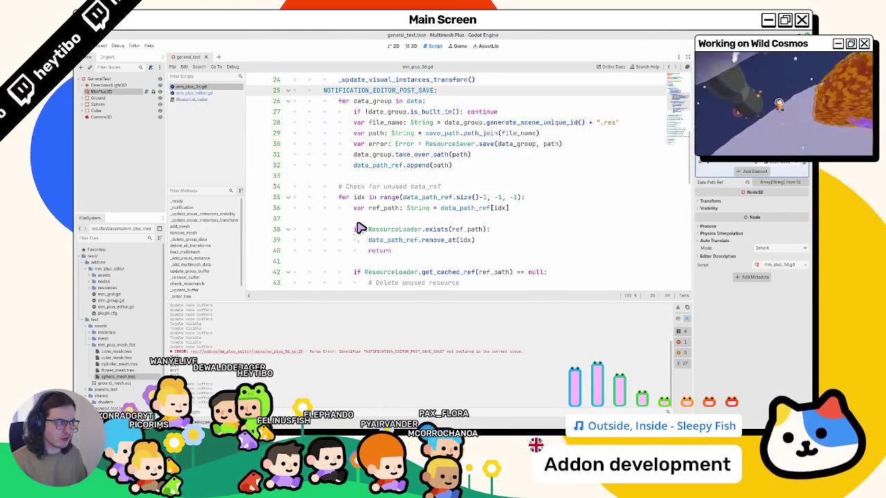
{"action": "left_click", "coordinate": [544, 111]}
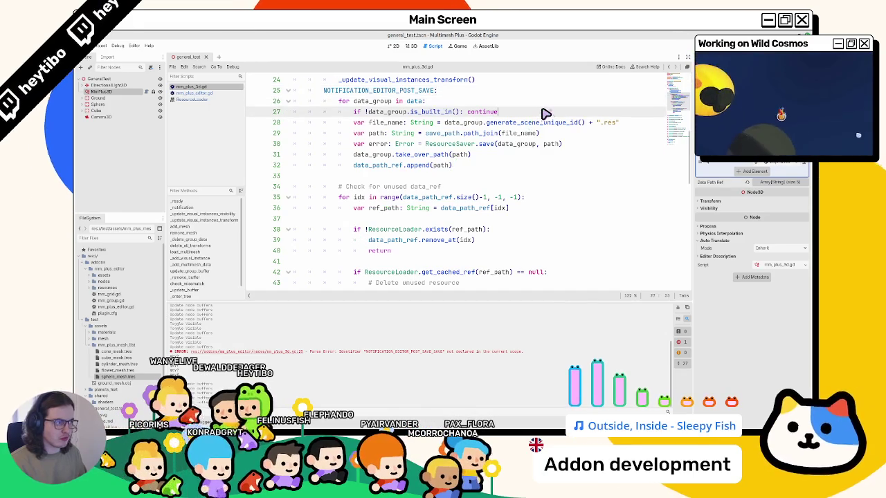
{"action": "key", "text": "Return"}
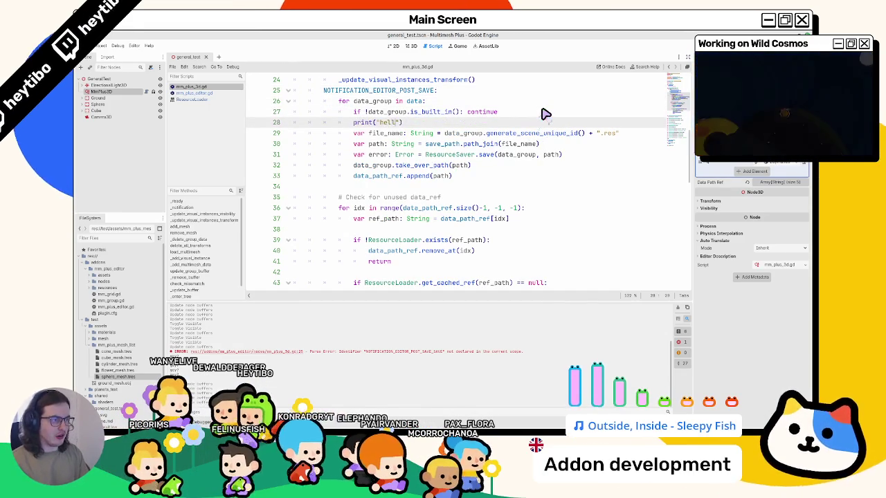
{"action": "left_click", "coordinate": [412, 45]}
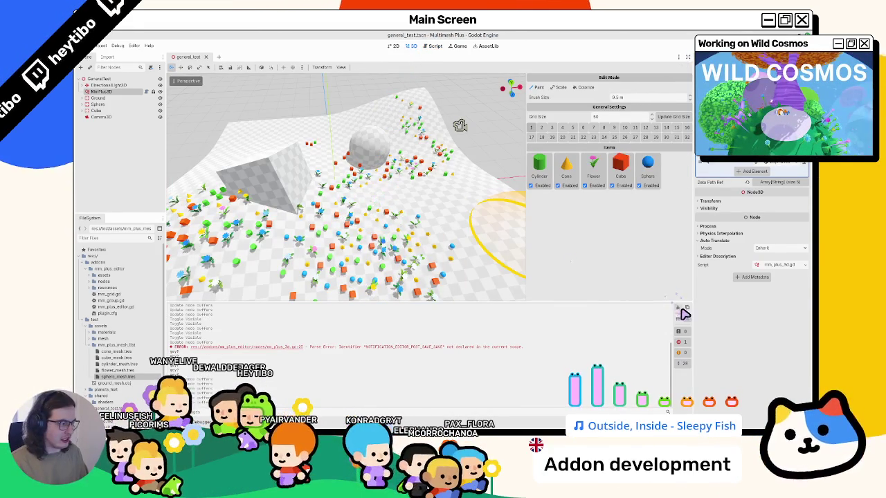
Step: Remove the print("hello?") line and check the ResourceSaver save() docs for data_group
{"action": "left_click", "coordinate": [433, 46]}
{"action": "key", "text": "BackSpace"}
{"action": "key", "text": "BackSpace"}
{"action": "key", "text": "BackSpace"}
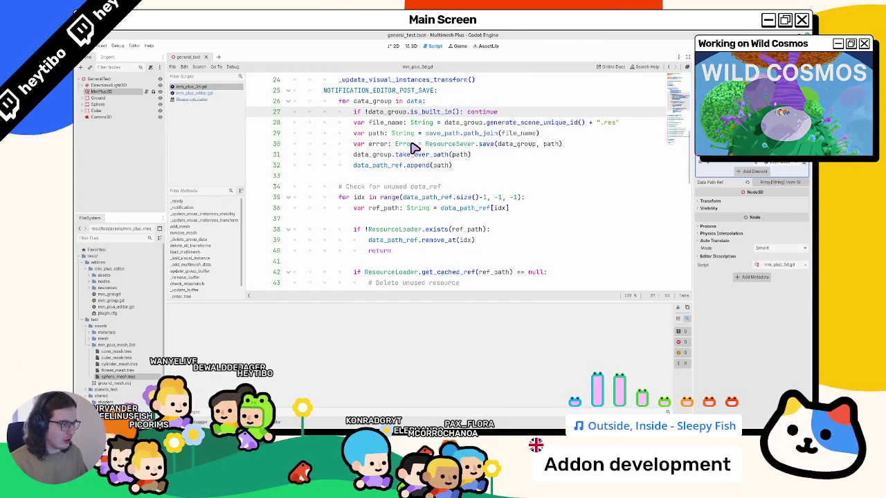
{"action": "scroll", "coordinate": [413, 147], "scroll_direction": "down", "scroll_amount": 1}
{"action": "scroll", "coordinate": [413, 148], "scroll_direction": "up", "scroll_amount": 1}
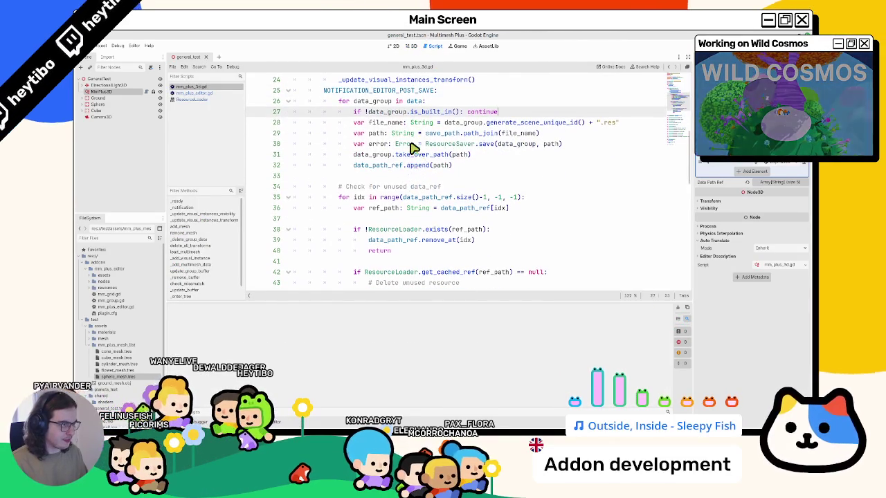
{"action": "double_click", "coordinate": [379, 113]}
{"action": "double_click", "coordinate": [374, 156]}
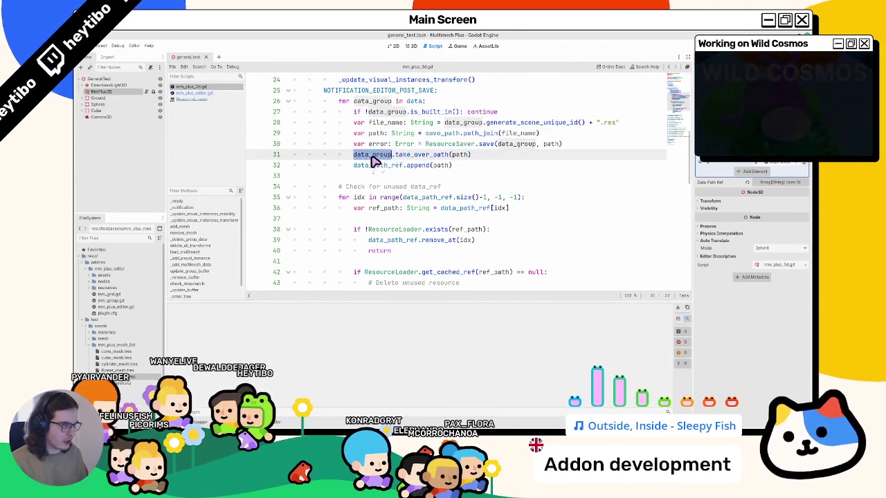
{"action": "left_click", "coordinate": [469, 178]}
{"action": "double_click", "coordinate": [373, 156]}
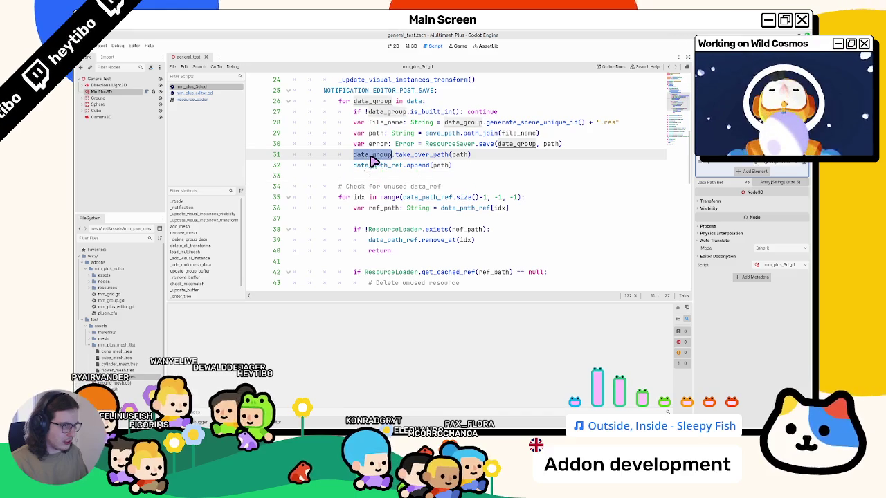
{"action": "left_click", "coordinate": [486, 145], "text": "ctrl"}
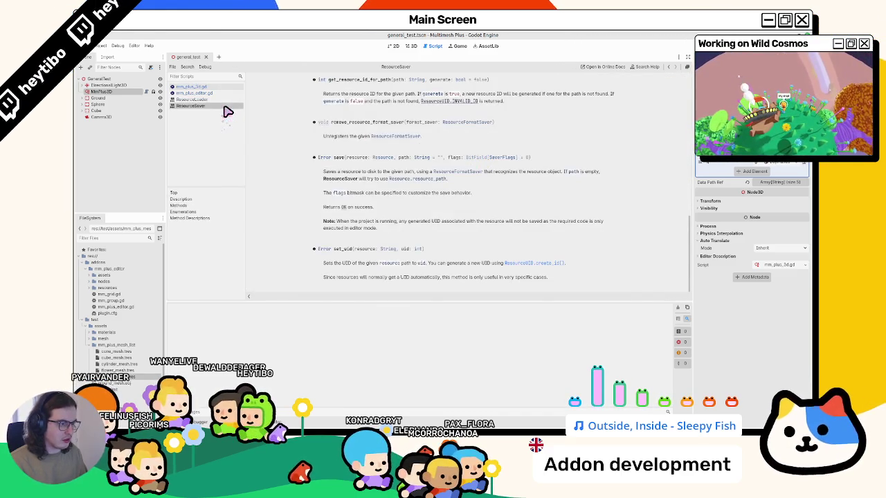
{"action": "middle_click", "coordinate": [224, 106]}
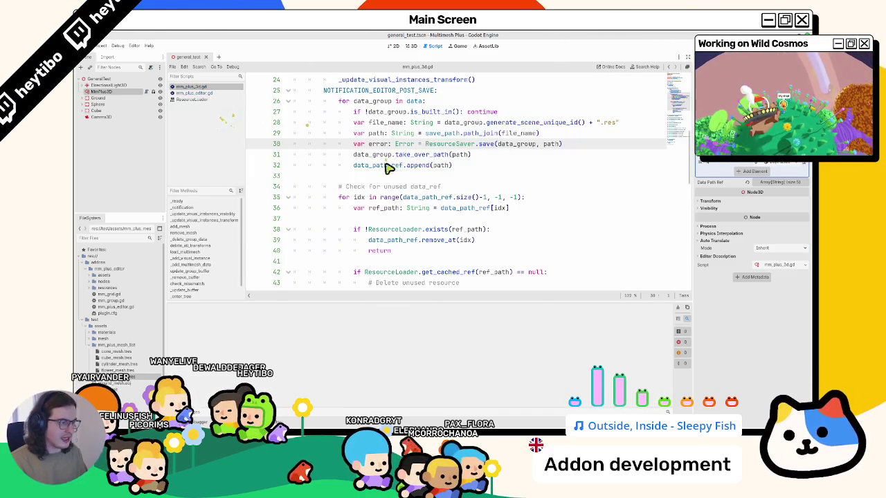
Step: Add a trial data_group line inside the loop after line 26, then delete it
{"action": "double_click", "coordinate": [369, 101]}
{"action": "left_click", "coordinate": [448, 102]}
{"action": "key", "text": "Return"}
{"action": "type", "text": "data_group.s"}
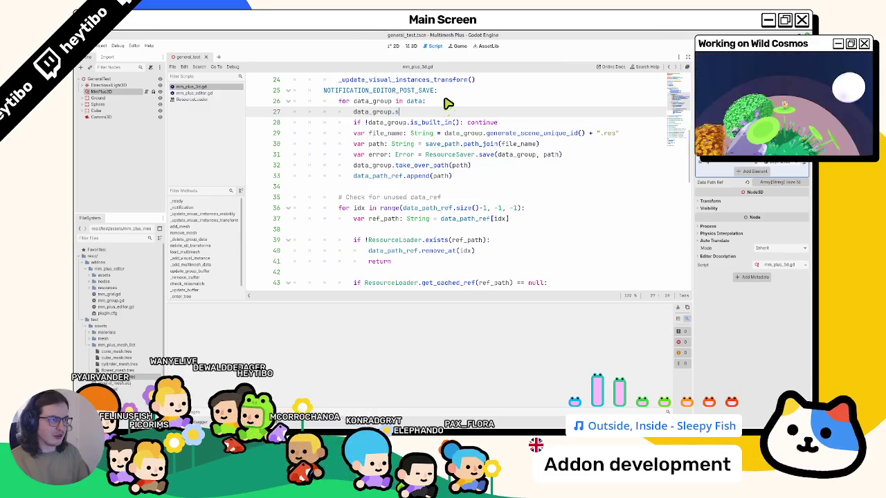
{"action": "type", "text": "ave"}
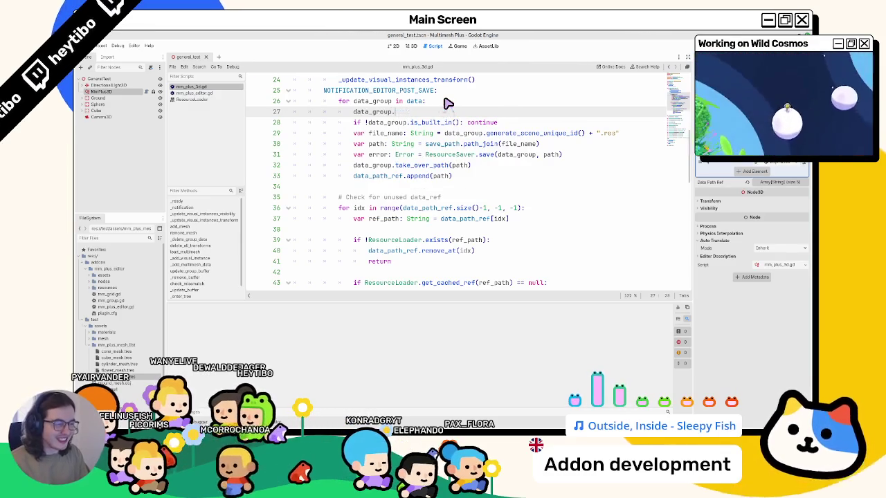
{"action": "type", "text": "efre"}
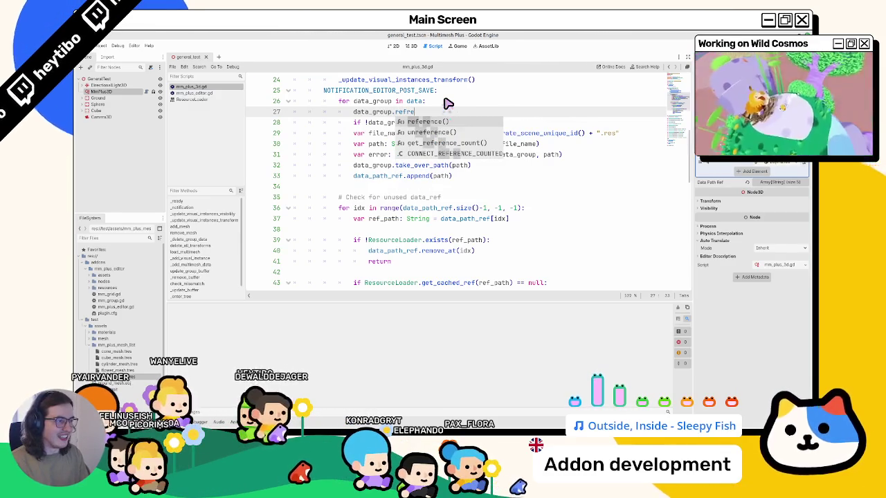
{"action": "key", "text": "BackSpace"}
{"action": "key", "text": "BackSpace"}
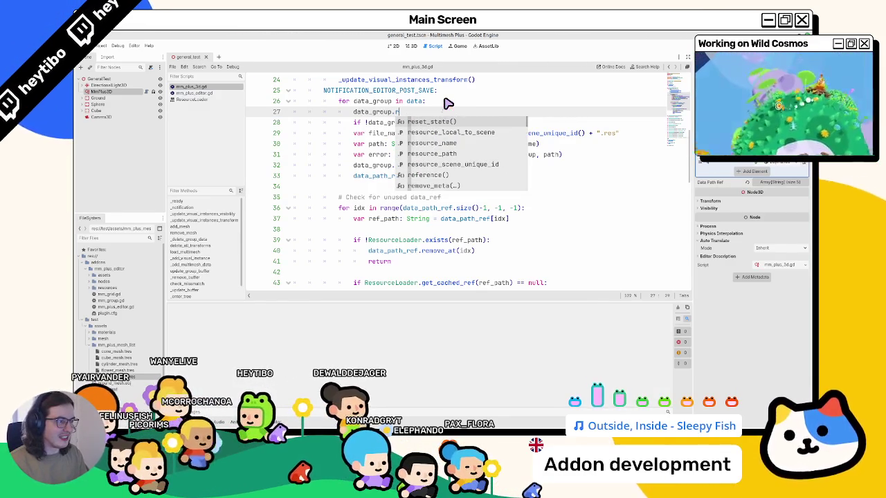
{"action": "key", "text": "BackSpace"}
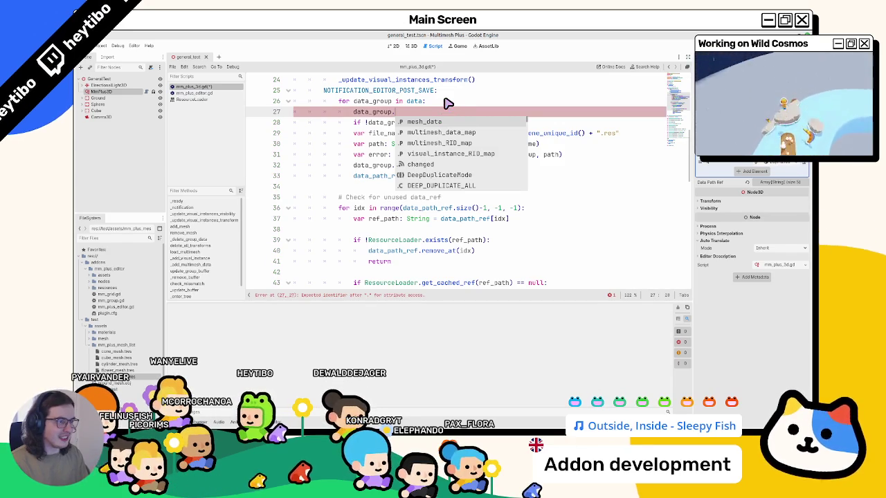
{"action": "key", "text": "BackSpace"}
{"action": "key", "text": "BackSpace"}
{"action": "key", "text": "BackSpace"}
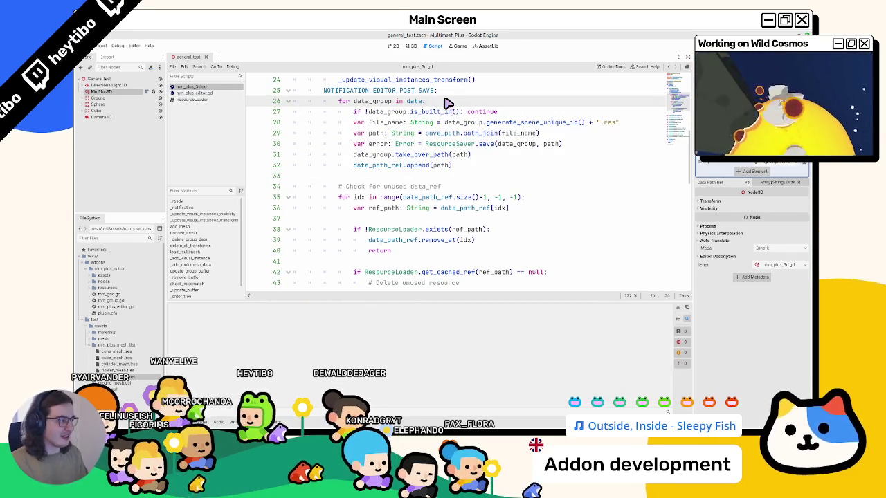
Step: Expand the mesh data entries in the inspector and save the scene
{"action": "left_click", "coordinate": [777, 167]}
{"action": "left_click", "coordinate": [781, 173]}
{"action": "left_click", "coordinate": [781, 178]}
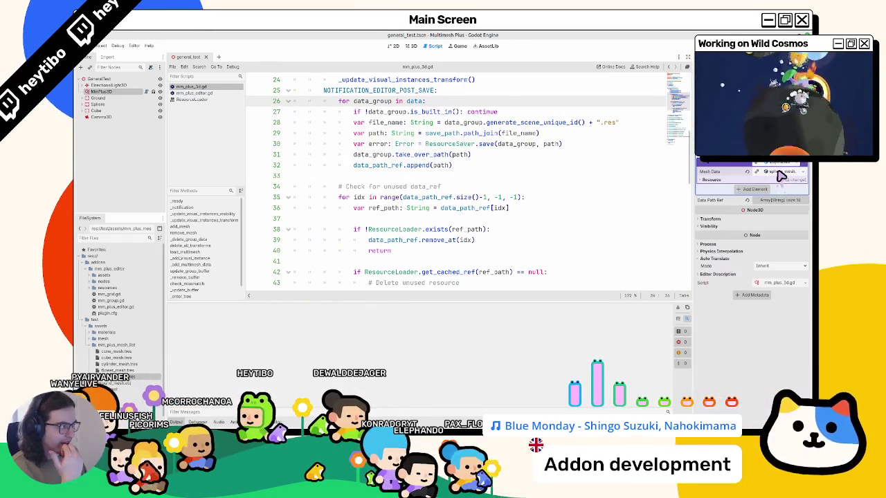
{"action": "scroll", "coordinate": [781, 176], "scroll_direction": "down", "scroll_amount": 1}
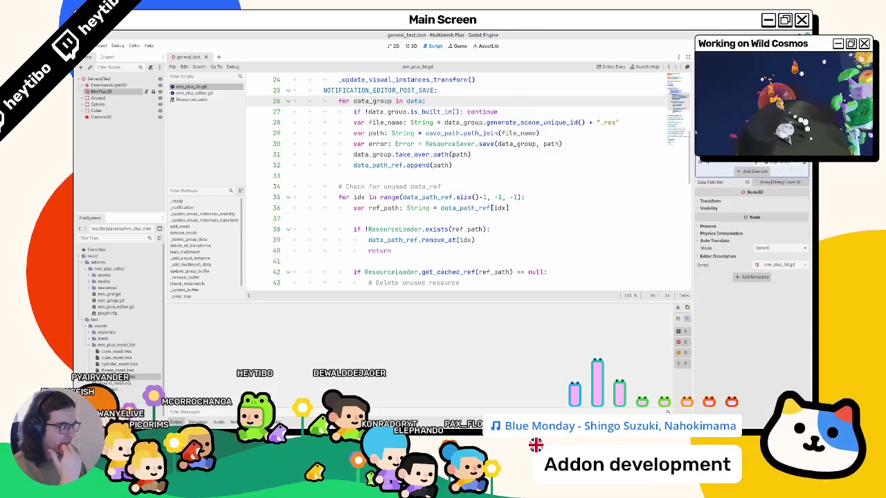
{"action": "scroll", "coordinate": [736, 168], "scroll_direction": "up", "scroll_amount": 1}
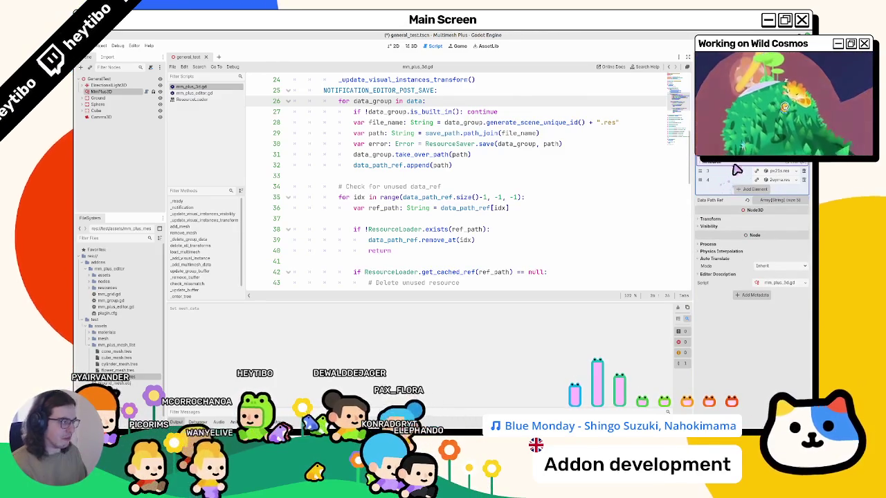
{"action": "scroll", "coordinate": [736, 168], "scroll_direction": "down", "scroll_amount": 1}
{"action": "key", "text": "ctrl+s"}
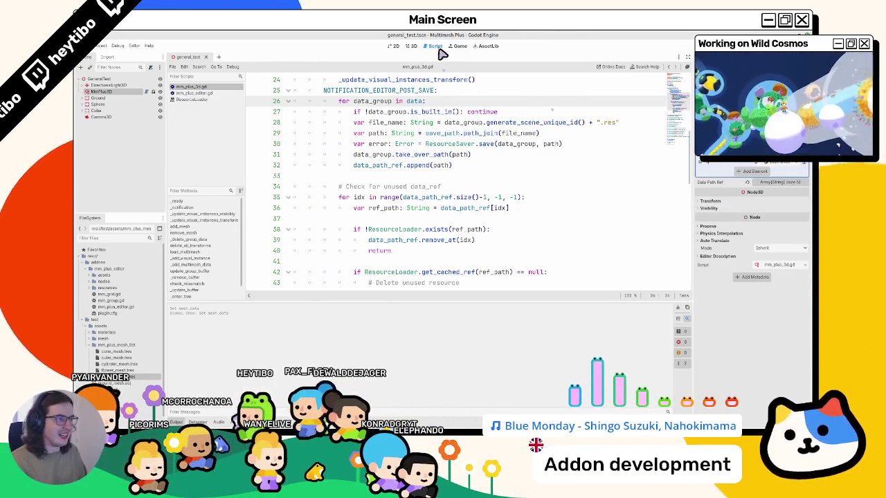
{"action": "left_click", "coordinate": [411, 46]}
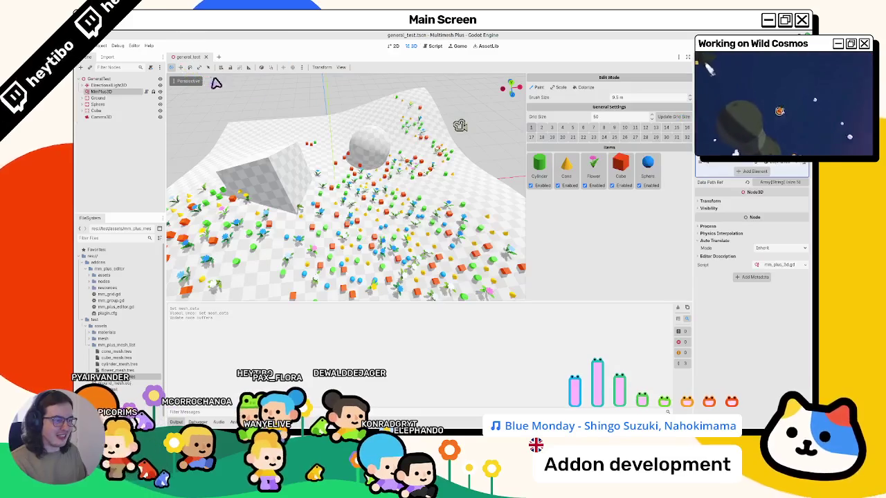
Step: Erase scattered meshes from the terrain centre, paint a new band, and save
{"action": "mouse_move", "coordinate": [216, 82]}
{"action": "left_mouse_down"}
{"action": "mouse_move", "coordinate": [420, 198]}
{"action": "mouse_move", "coordinate": [403, 227]}
{"action": "left_mouse_up"}
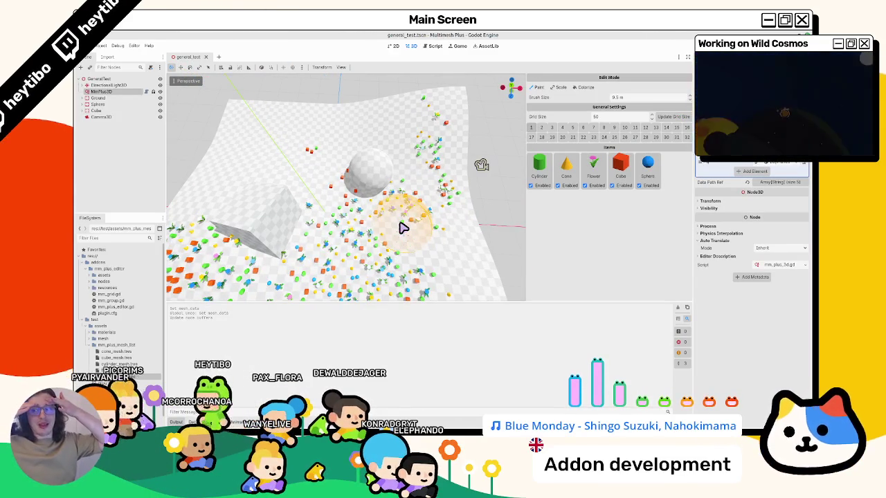
{"action": "mouse_move", "coordinate": [393, 225]}
{"action": "left_mouse_down"}
{"action": "mouse_move", "coordinate": [343, 242]}
{"action": "mouse_move", "coordinate": [374, 208]}
{"action": "mouse_move", "coordinate": [401, 212]}
{"action": "mouse_move", "coordinate": [348, 202]}
{"action": "left_mouse_up"}
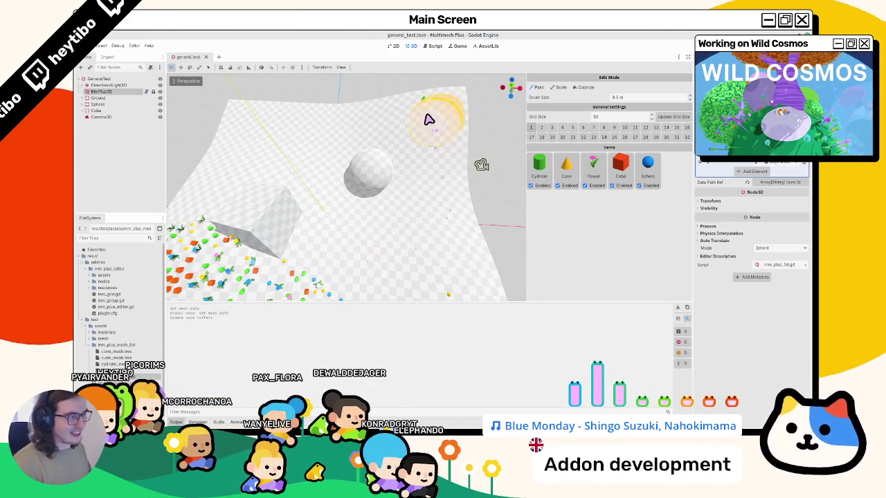
{"action": "mouse_move", "coordinate": [440, 263]}
{"action": "left_mouse_down"}
{"action": "mouse_move", "coordinate": [437, 197]}
{"action": "mouse_move", "coordinate": [297, 203]}
{"action": "mouse_move", "coordinate": [252, 222]}
{"action": "mouse_move", "coordinate": [302, 130]}
{"action": "mouse_move", "coordinate": [261, 157]}
{"action": "mouse_move", "coordinate": [332, 212]}
{"action": "mouse_move", "coordinate": [286, 208]}
{"action": "mouse_move", "coordinate": [256, 180]}
{"action": "left_mouse_up"}
{"action": "key", "text": "ctrl+s"}
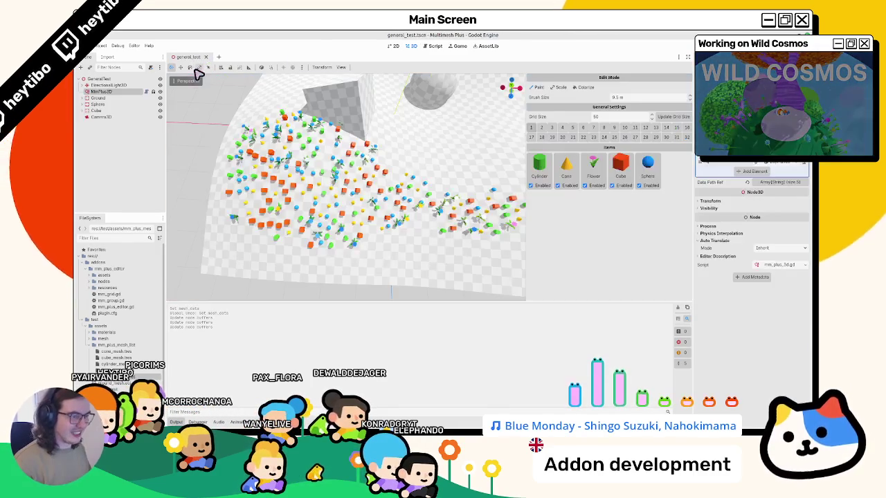
Step: Delete the Sphere item from the MmPlus3D node's paint items list
{"action": "left_click", "coordinate": [431, 46]}
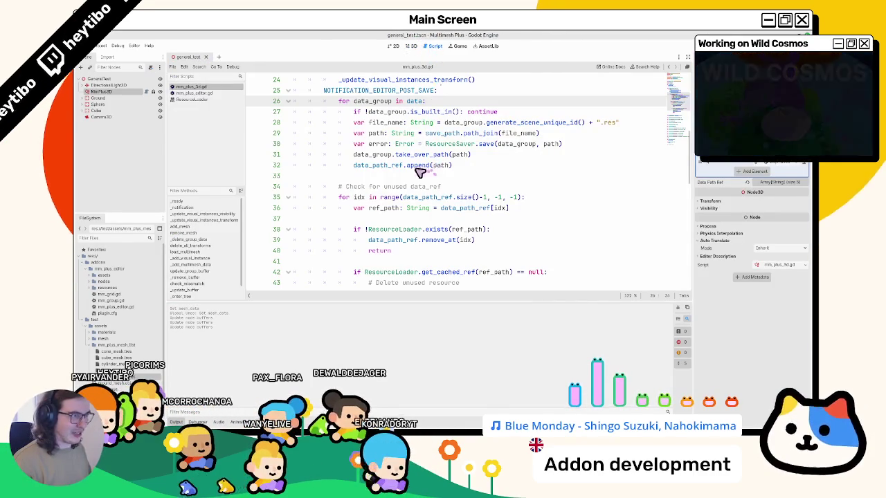
{"action": "scroll", "coordinate": [407, 186], "scroll_direction": "down", "scroll_amount": 4}
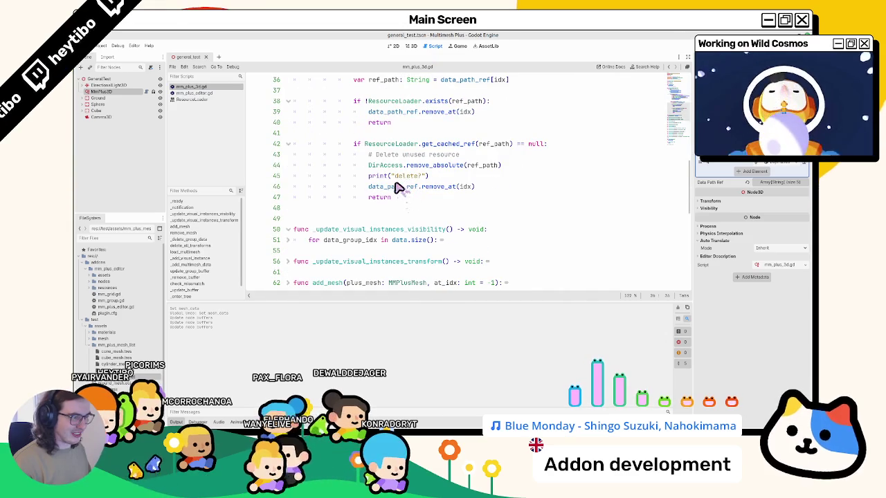
{"action": "triple_click", "coordinate": [401, 178]}
{"action": "left_click", "coordinate": [413, 46]}
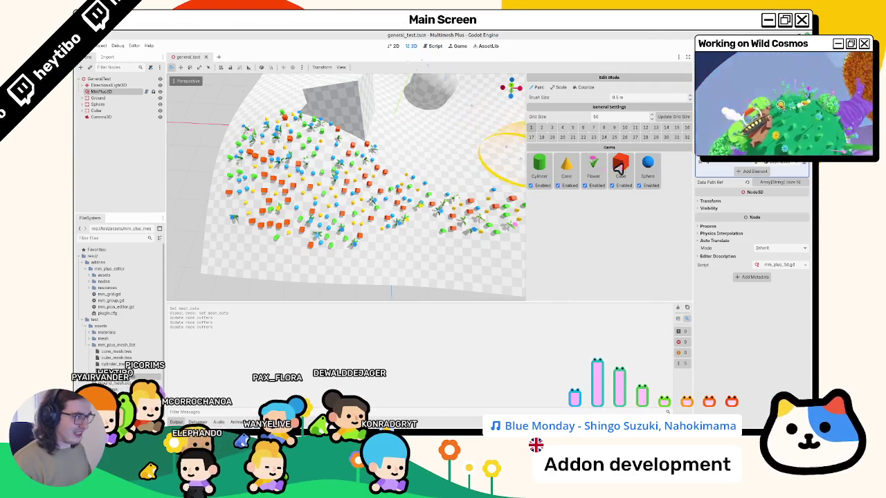
{"action": "left_click", "coordinate": [120, 91]}
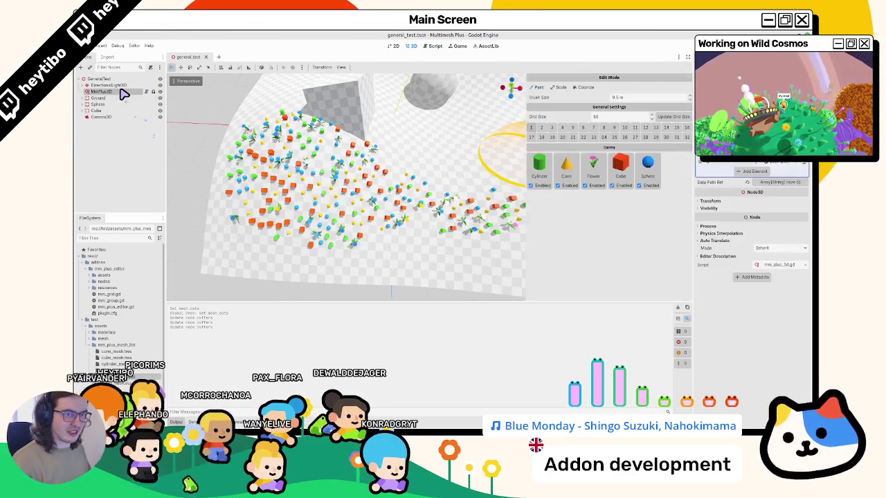
{"action": "left_click", "coordinate": [659, 167]}
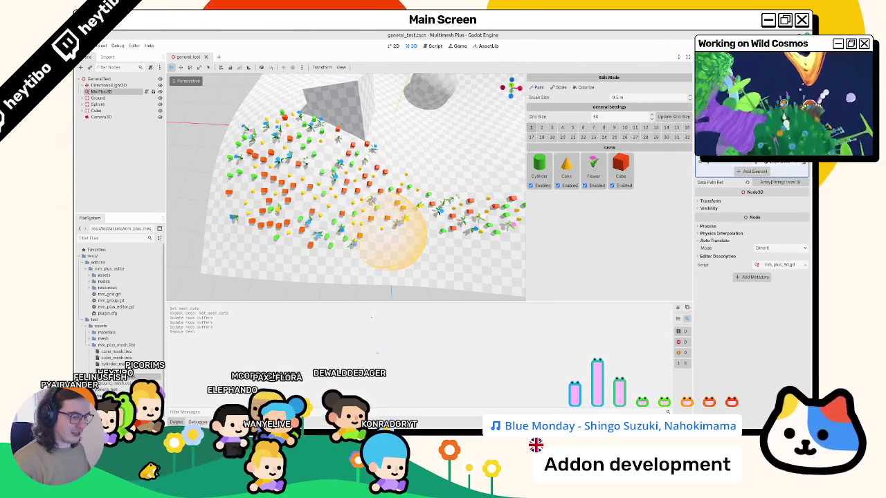
{"action": "right_click", "coordinate": [467, 259]}
Step: Place the save-folder window over Godot, orbit the viewport and paint more meshes into the empty area
{"action": "key", "text": "Escape"}
{"action": "left_click_drag", "start_coordinate": [498, 267], "coordinate": [475, 208]}
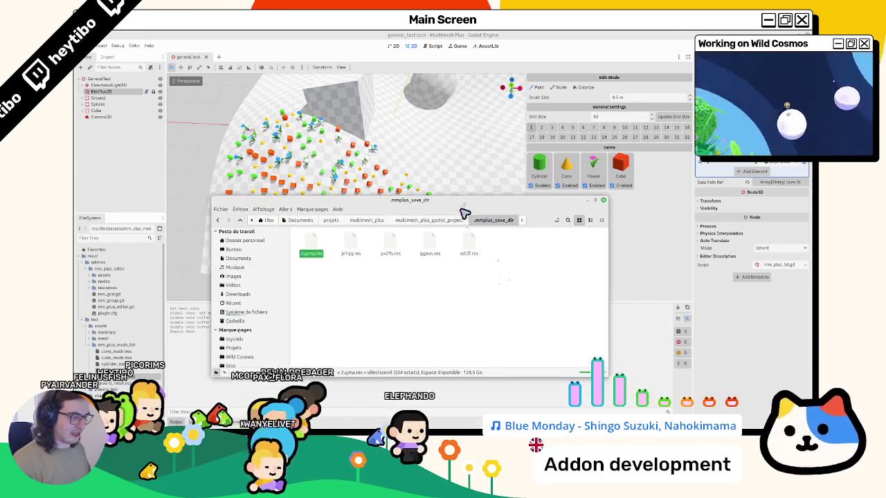
{"action": "left_click_drag", "start_coordinate": [438, 132], "coordinate": [208, 87]}
{"action": "mouse_move", "coordinate": [400, 163]}
{"action": "left_mouse_down"}
{"action": "mouse_move", "coordinate": [475, 148]}
{"action": "mouse_move", "coordinate": [432, 142]}
{"action": "mouse_move", "coordinate": [421, 205]}
{"action": "left_mouse_up"}
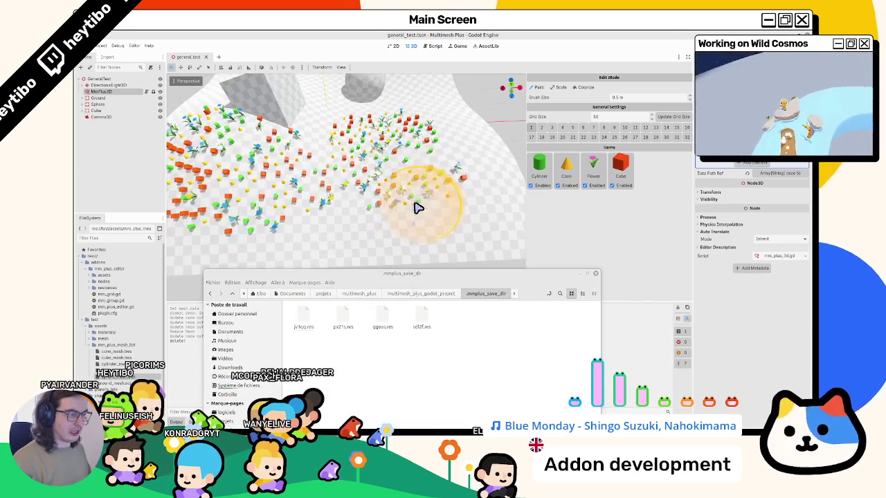
{"action": "left_click", "coordinate": [435, 48]}
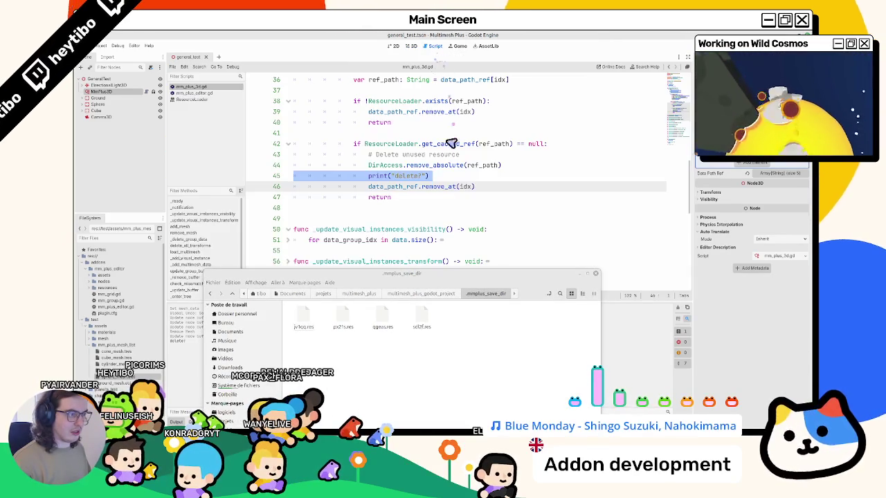
Step: Select the get_cached_ref condition on line 42 of mm_plus_3d.gd
{"action": "scroll", "coordinate": [398, 177], "scroll_direction": "up", "scroll_amount": 3}
{"action": "double_click", "coordinate": [379, 186]}
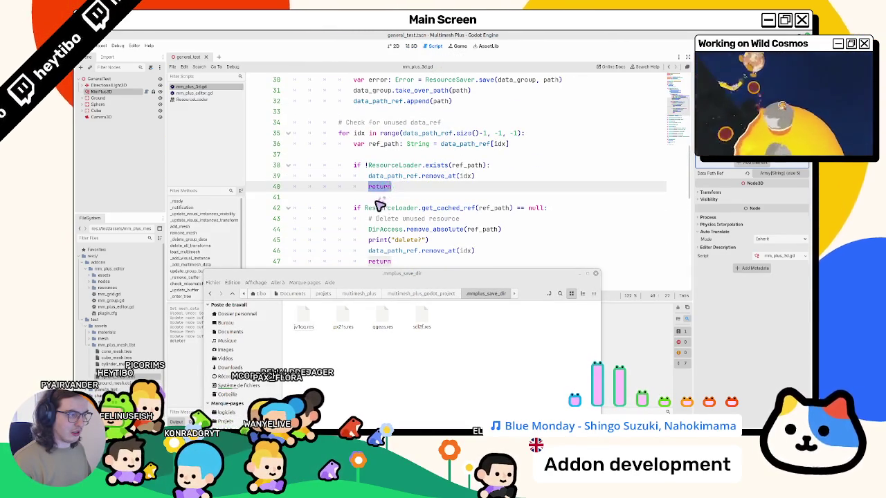
{"action": "left_click", "coordinate": [376, 207]}
{"action": "scroll", "coordinate": [394, 204], "scroll_direction": "down", "scroll_amount": 1}
{"action": "double_click", "coordinate": [427, 198]}
{"action": "double_click", "coordinate": [440, 177]}
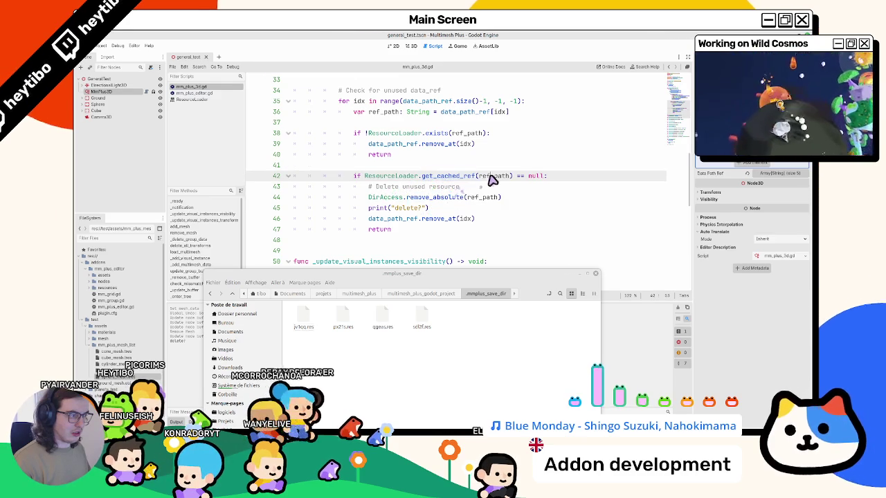
{"action": "double_click", "coordinate": [493, 177]}
{"action": "left_click_drag", "start_coordinate": [365, 176], "coordinate": [522, 179]}
Step: Start an indented ref Resource declaration on line 41 assigned from the pasted get_cached_ref call
{"action": "left_click", "coordinate": [503, 168]}
{"action": "key", "text": "Tab"}
{"action": "key", "text": "Tab"}
{"action": "key", "text": "Tab"}
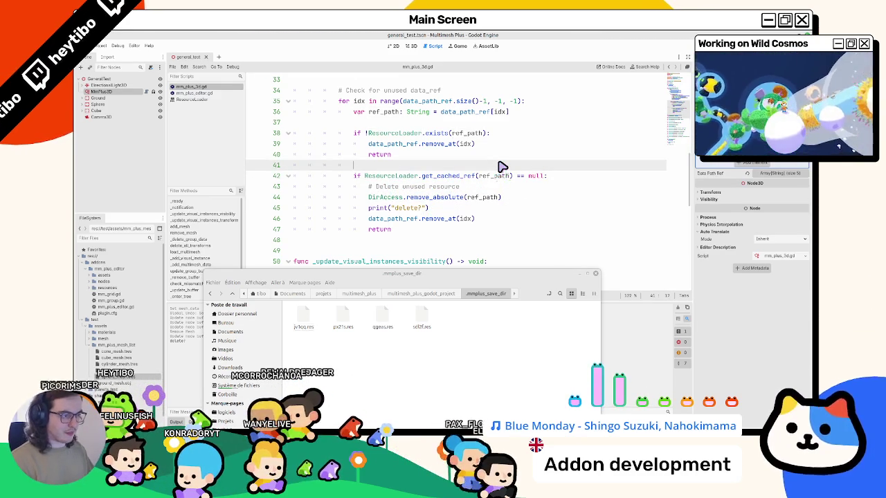
{"action": "type", "text": "var ref: reso"}
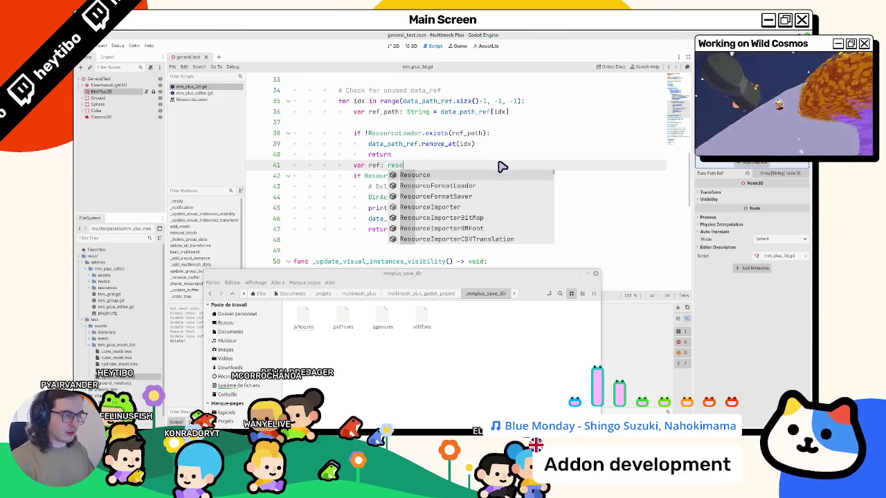
{"action": "key", "text": "Return"}
{"action": "type", "text": "="}
{"action": "type", "text": "ResourceLoader.get_cached_ref(ref_path)"}
{"action": "key", "text": "Return"}
Step: Read the get_cached_ref documentation, then undo the half-typed line 41 assignment
{"action": "left_click", "coordinate": [503, 167], "text": "ctrl"}
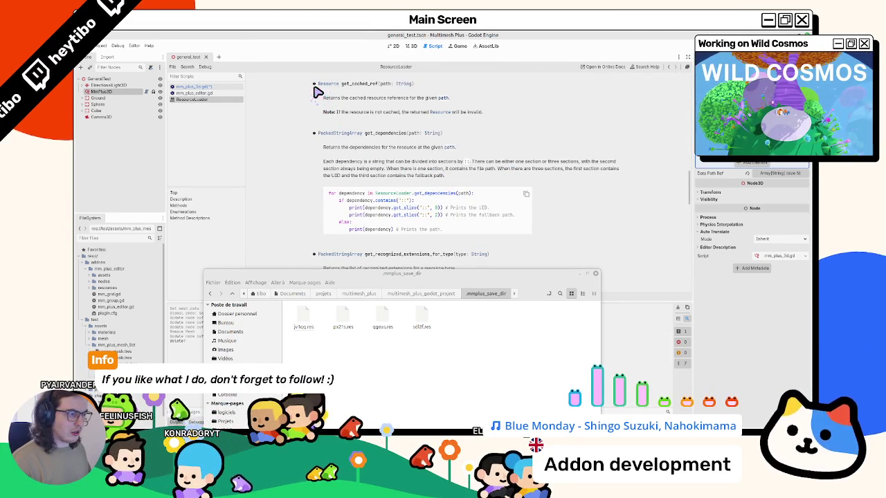
{"action": "left_click", "coordinate": [228, 88]}
{"action": "key", "text": "ctrl+z"}
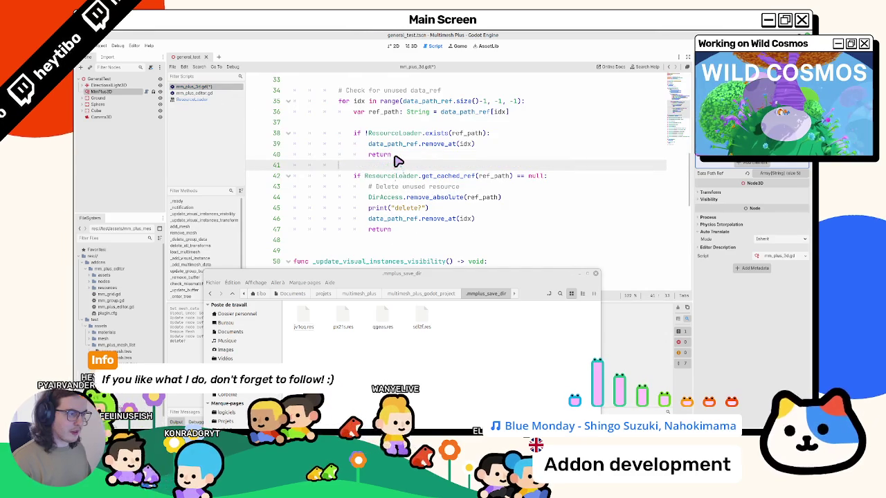
{"action": "scroll", "coordinate": [398, 161], "scroll_direction": "up", "scroll_amount": 2}
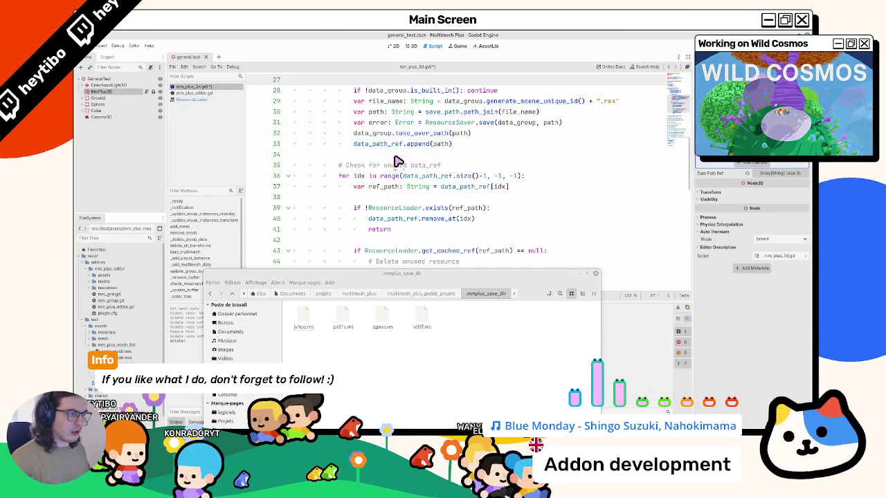
{"action": "scroll", "coordinate": [325, 149], "scroll_direction": "down", "scroll_amount": 1}
Step: In mm_plus_editor.gd, undo the print line inside the save-folder files loop
{"action": "left_click", "coordinate": [194, 93]}
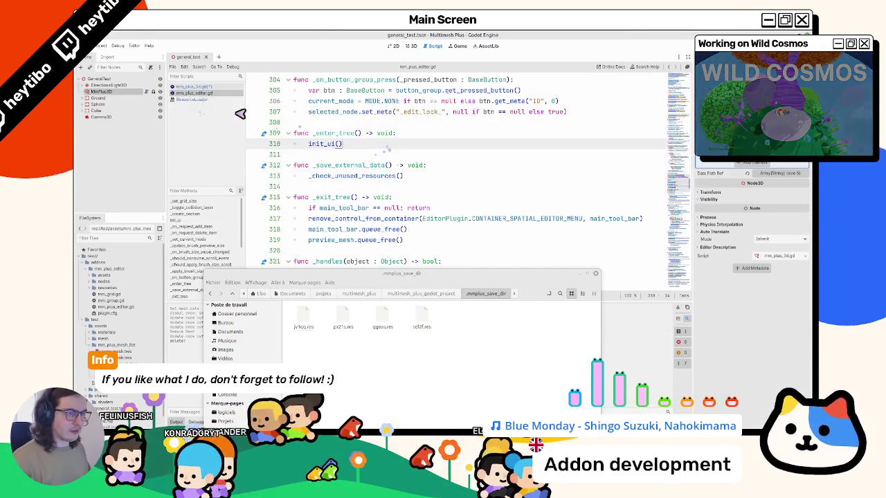
{"action": "left_click", "coordinate": [211, 100]}
{"action": "left_click", "coordinate": [200, 92]}
{"action": "scroll", "coordinate": [419, 145], "scroll_direction": "down", "scroll_amount": 5}
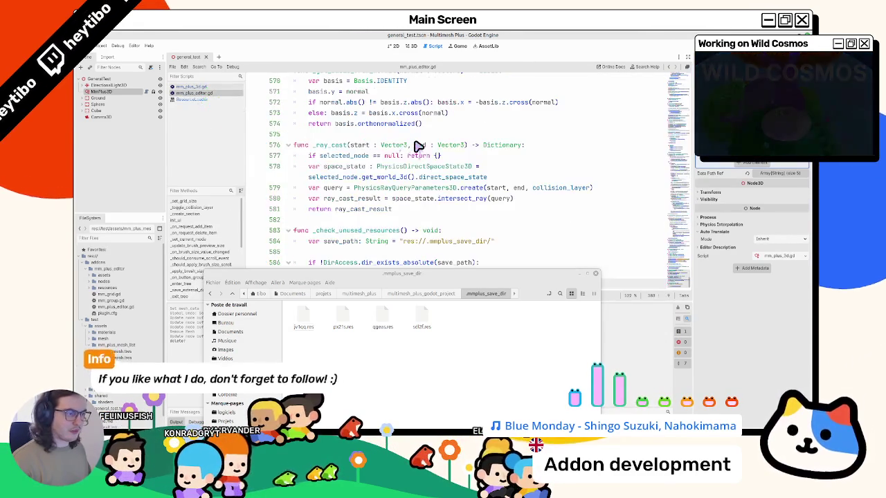
{"action": "left_click_drag", "start_coordinate": [430, 280], "coordinate": [430, 346]}
{"action": "scroll", "coordinate": [416, 208], "scroll_direction": "down", "scroll_amount": 3}
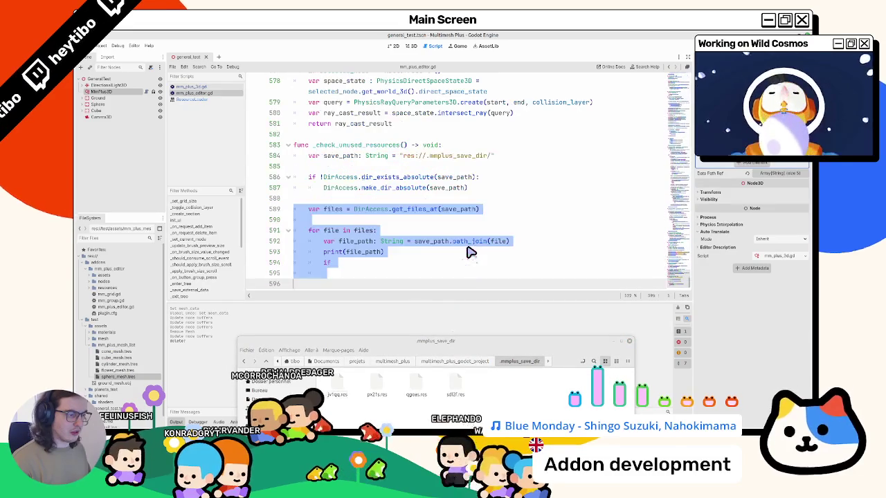
{"action": "key", "text": "shift+Home"}
{"action": "key", "text": "ctrl+z"}
{"action": "key", "text": "ctrl+z"}
{"action": "key", "text": "ctrl+z"}
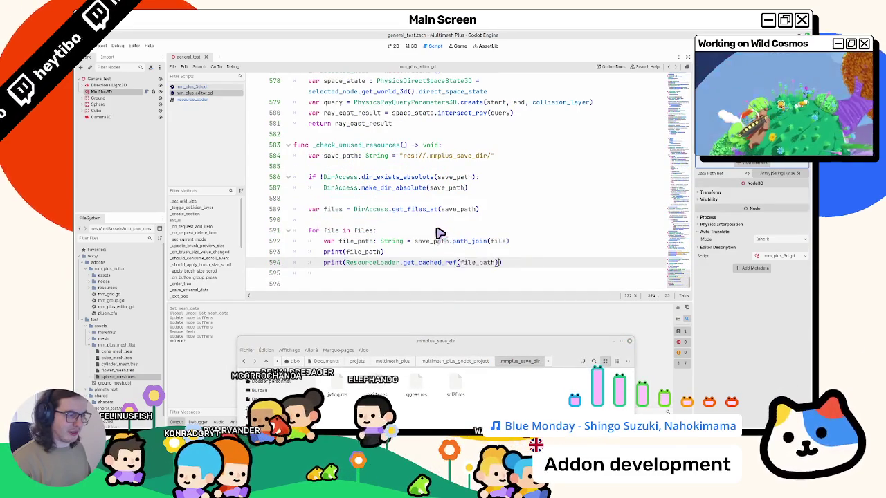
{"action": "key", "text": "ctrl+y"}
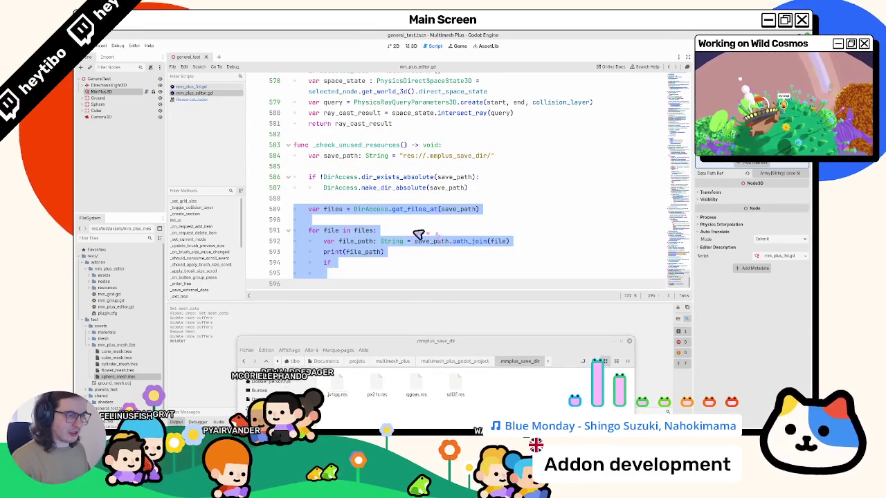
{"action": "key", "text": "ctrl+z"}
{"action": "key", "text": "ctrl+y"}
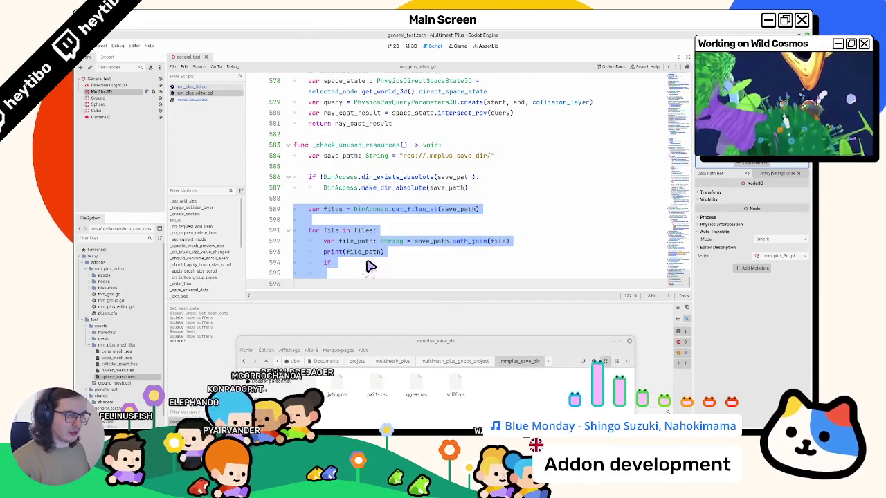
{"action": "key", "text": "ctrl+z"}
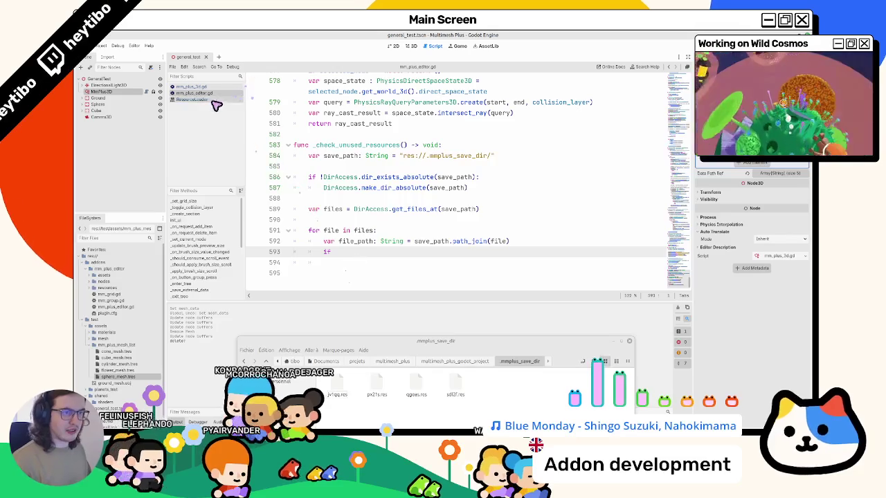
Step: Copy the get_cached_ref deletion block from mm_plus_3d.gd
{"action": "left_click", "coordinate": [216, 88]}
{"action": "mouse_move", "coordinate": [401, 196]}
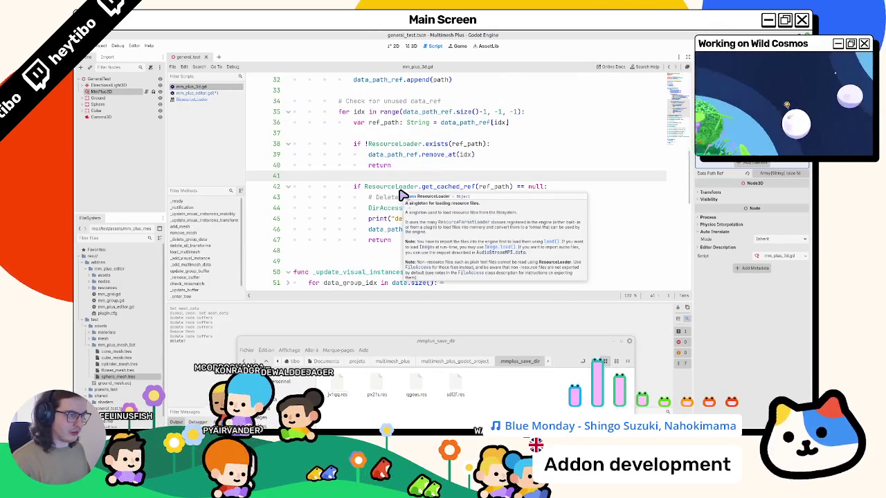
{"action": "double_click", "coordinate": [377, 229]}
{"action": "left_click", "coordinate": [375, 229]}
{"action": "double_click", "coordinate": [404, 190]}
{"action": "triple_click", "coordinate": [402, 187]}
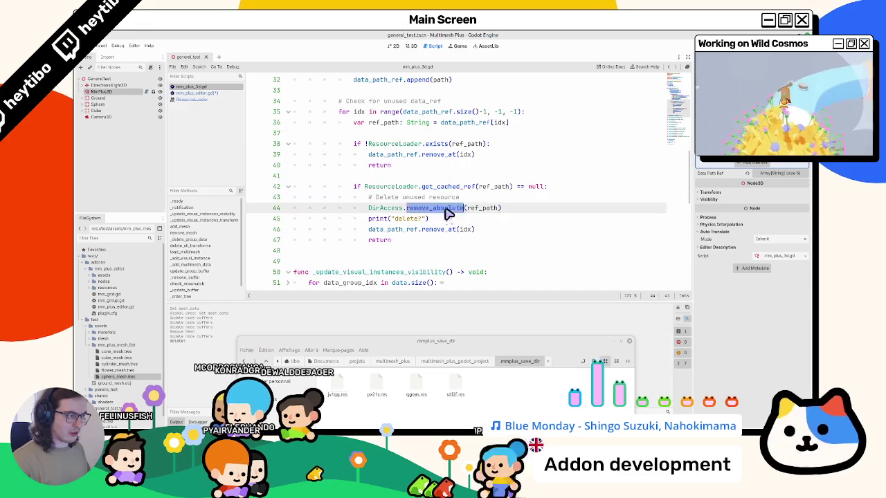
{"action": "left_click_drag", "start_coordinate": [451, 208], "coordinate": [294, 187]}
{"action": "key", "text": "ctrl+c"}
Step: Paste the cache check into mm_plus_editor.gd's files loop and dedent it one level
{"action": "left_click", "coordinate": [201, 93]}
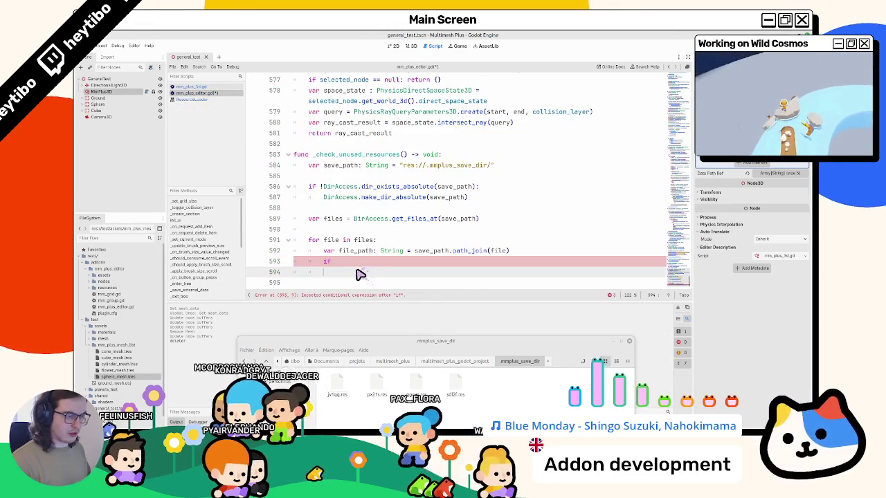
{"action": "key", "text": "ctrl+v"}
{"action": "key", "text": "Home"}
{"action": "key", "text": "shift+Down"}
{"action": "key", "text": "shift+Down"}
{"action": "key", "text": "shift+End"}
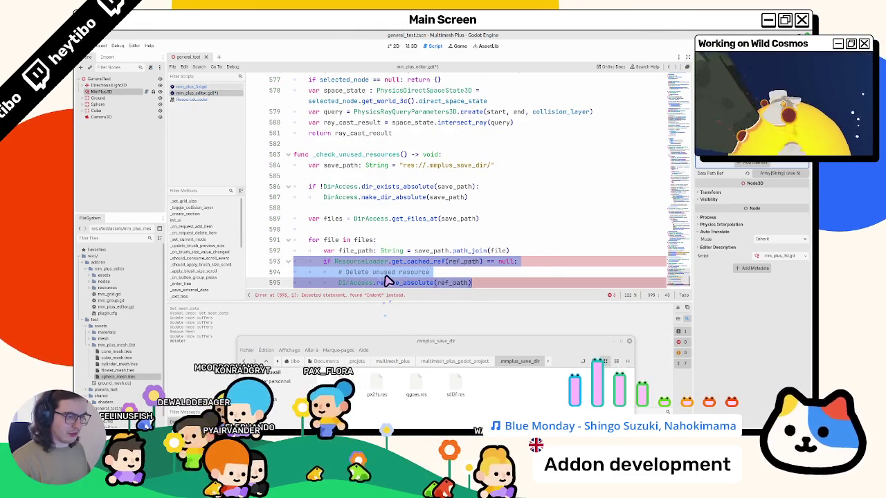
{"action": "key", "text": "shift+Tab"}
Step: Replace ref_path with file_path in the pasted condition and remove_absolute call
{"action": "double_click", "coordinate": [360, 250]}
{"action": "key", "text": "ctrl+c"}
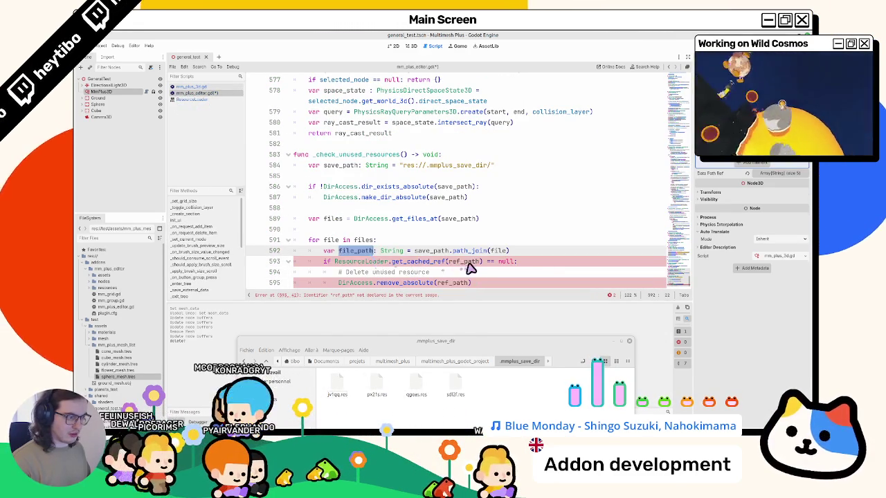
{"action": "double_click", "coordinate": [462, 261]}
{"action": "key", "text": "ctrl+v"}
{"action": "left_click", "coordinate": [502, 291]}
{"action": "key", "text": "BackSpace"}
{"action": "key", "text": "BackSpace"}
{"action": "key", "text": "BackSpace"}
{"action": "key", "text": "ctrl+v"}
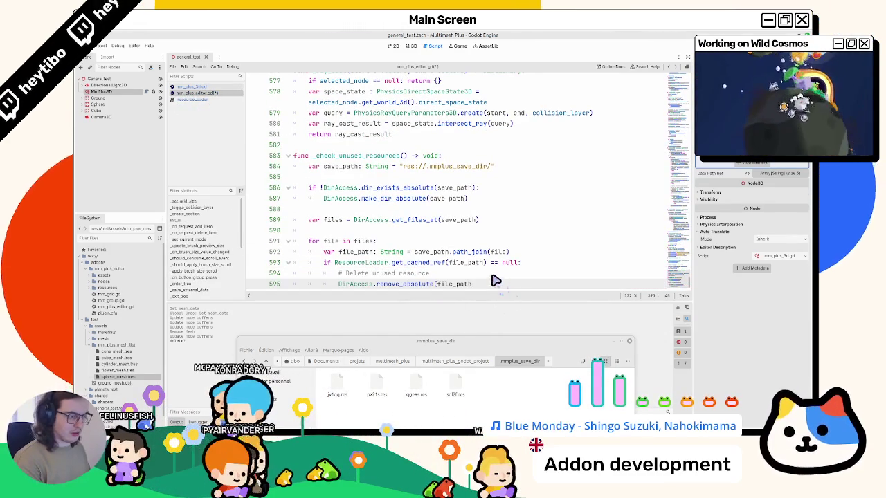
{"action": "type", "text": ")"}
{"action": "key", "text": "Up"}
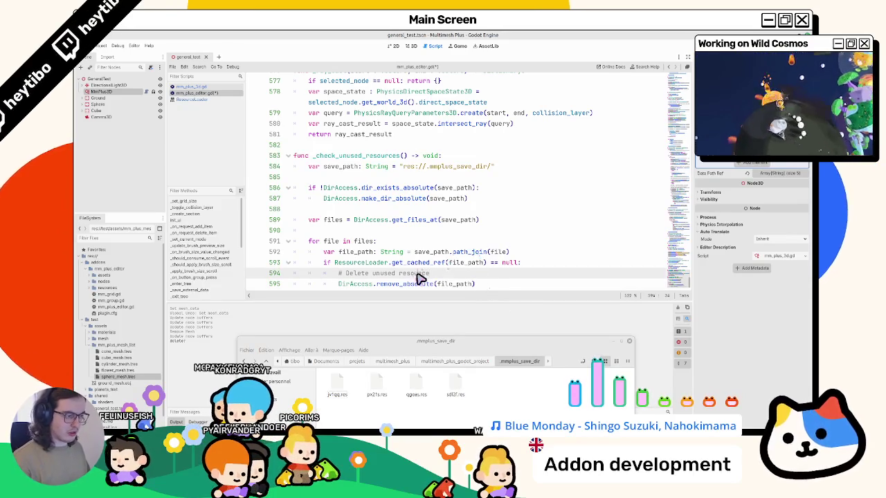
{"action": "left_click_drag", "start_coordinate": [420, 277], "coordinate": [350, 277]}
Step: Type Print in the comment, then delete the old get_cached_ref block from mm_plus_3d.gd
{"action": "type", "text": "Print("}
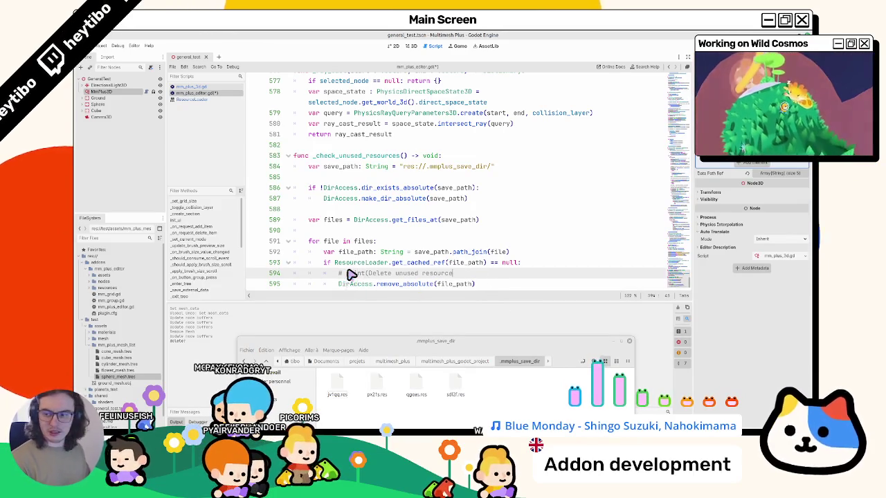
{"action": "scroll", "coordinate": [350, 274], "scroll_direction": "down", "scroll_amount": 1}
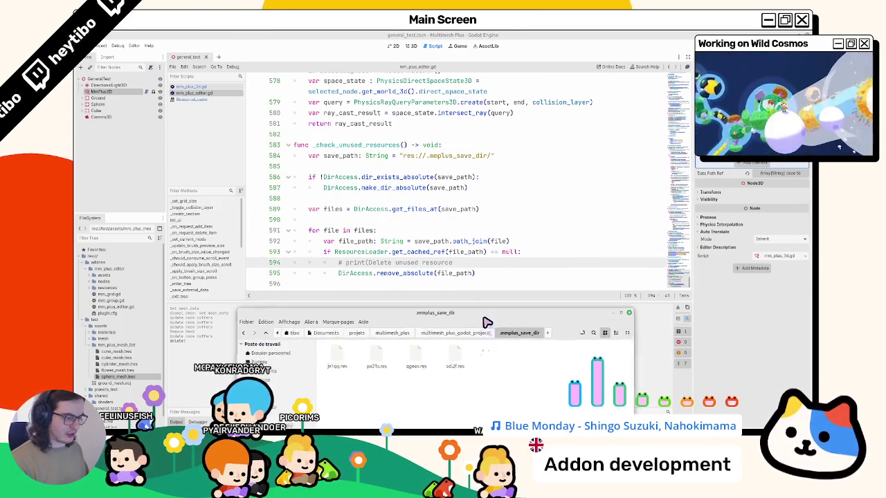
{"action": "left_click", "coordinate": [192, 99]}
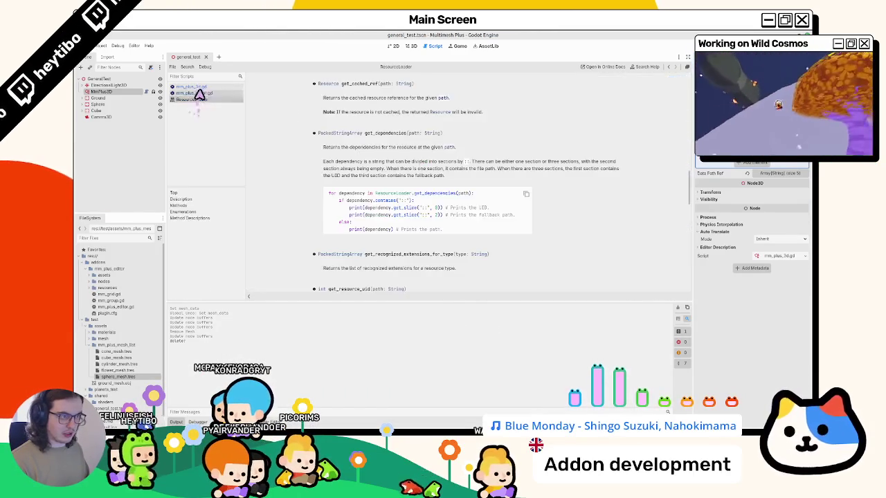
{"action": "left_click", "coordinate": [193, 87]}
{"action": "left_click", "coordinate": [398, 198]}
{"action": "double_click", "coordinate": [391, 187]}
{"action": "left_click", "coordinate": [386, 240], "text": "shift"}
{"action": "key", "text": "BackSpace"}
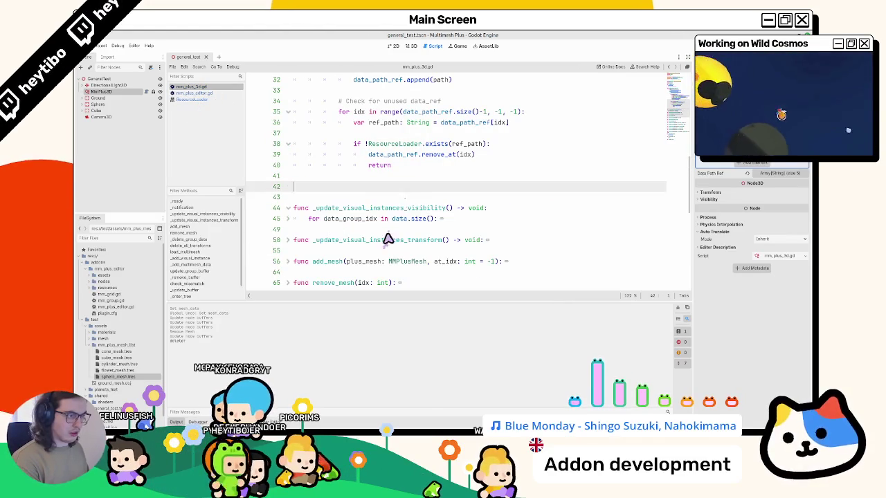
{"action": "key", "text": "BackSpace"}
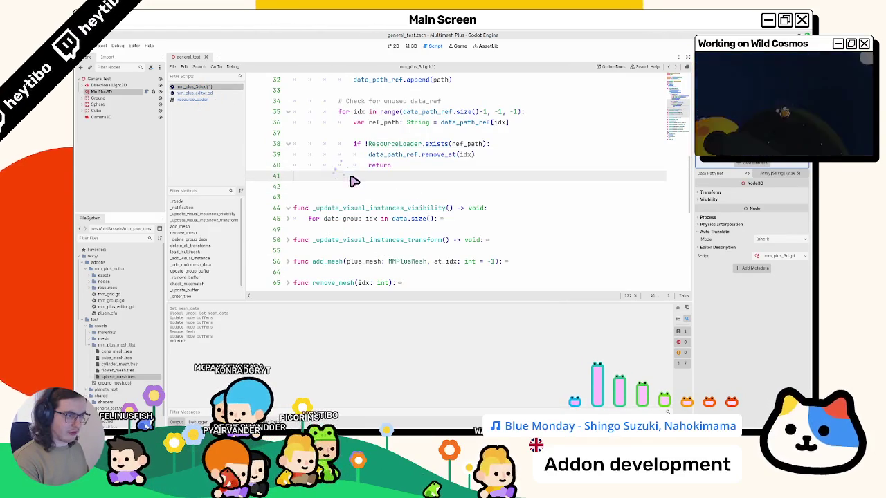
Step: Clear the output log and review the unused data_ref comment in mm_plus_3d.gd
{"action": "left_click", "coordinate": [401, 168]}
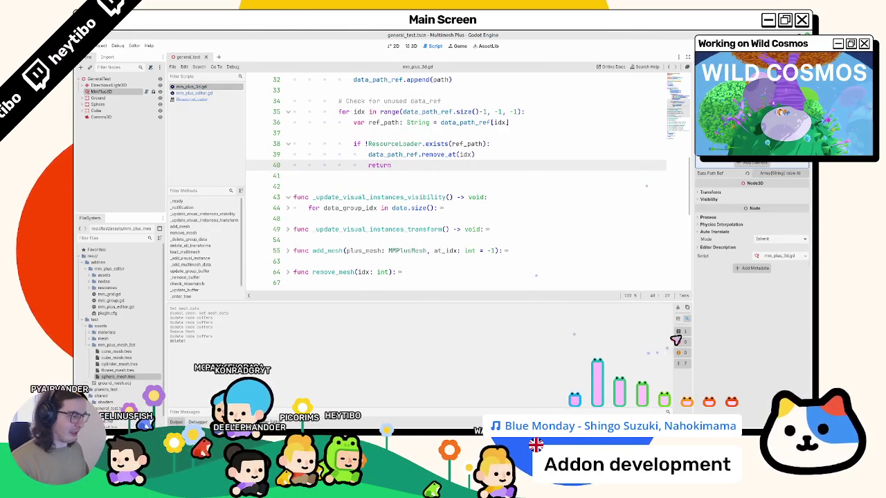
{"action": "left_click", "coordinate": [678, 310]}
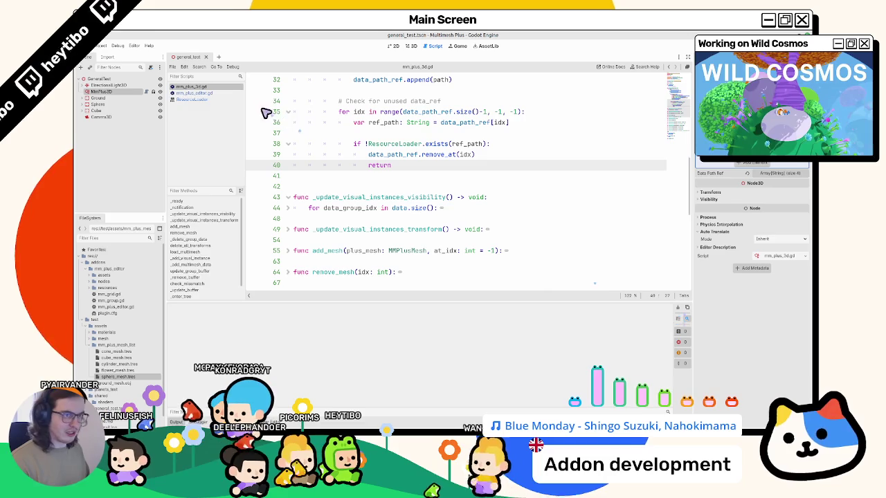
{"action": "left_click", "coordinate": [407, 101]}
{"action": "scroll", "coordinate": [436, 90], "scroll_direction": "up", "scroll_amount": 9}
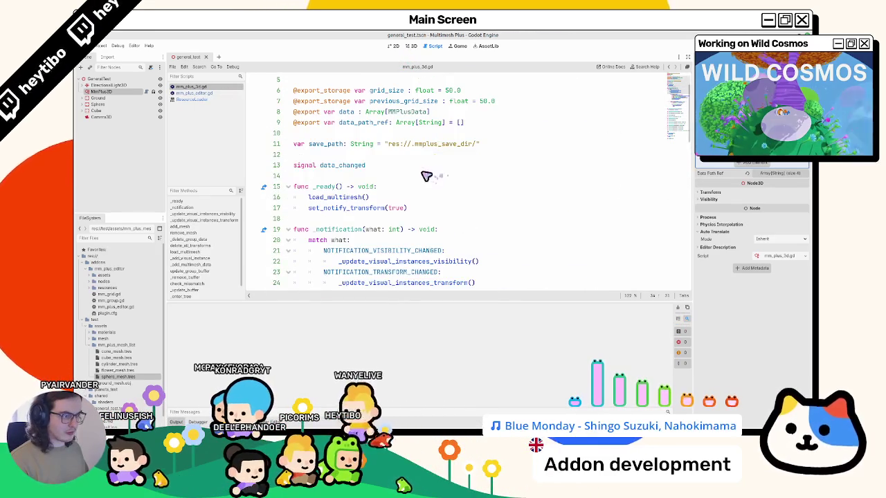
Step: Trace _check_unused_resources to its _save_external_data caller and read the EditorPlugin docs
{"action": "left_click", "coordinate": [206, 93]}
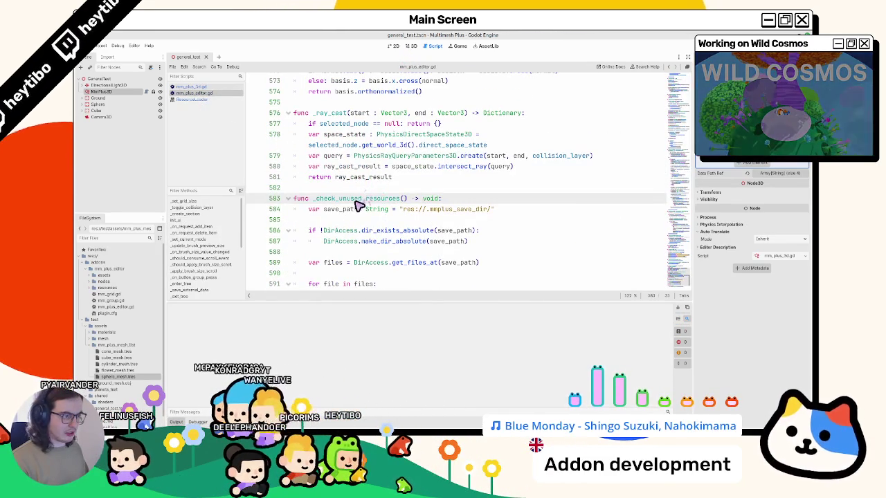
{"action": "left_click", "coordinate": [356, 202], "text": "ctrl"}
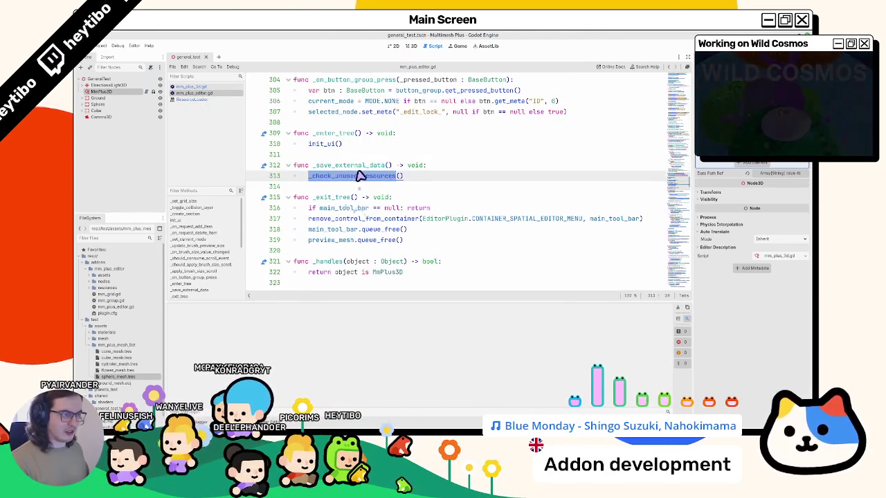
{"action": "left_click", "coordinate": [357, 171], "text": "ctrl"}
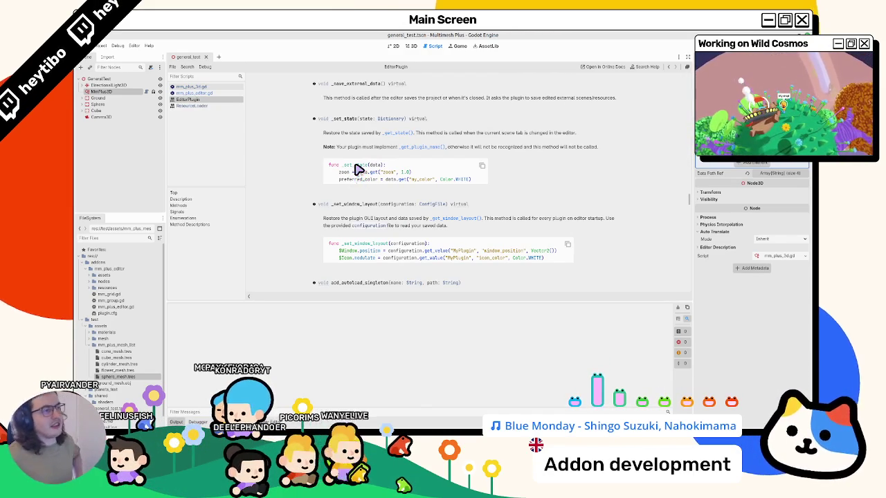
{"action": "left_click", "coordinate": [195, 93]}
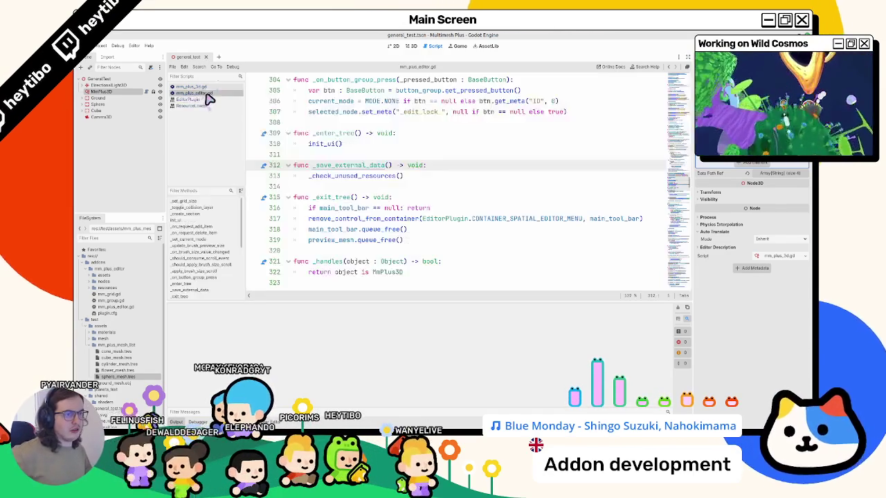
{"action": "scroll", "coordinate": [314, 209], "scroll_direction": "up", "scroll_amount": 3}
{"action": "scroll", "coordinate": [315, 206], "scroll_direction": "up", "scroll_amount": 10}
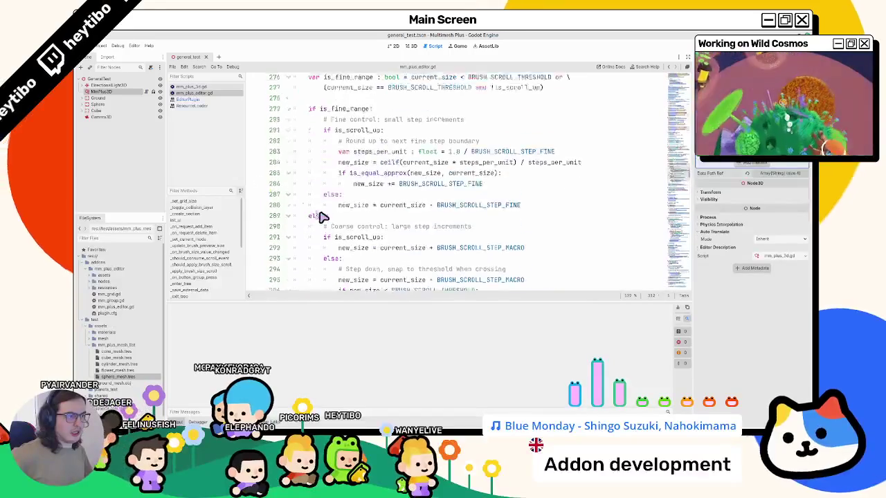
{"action": "left_click", "coordinate": [214, 88]}
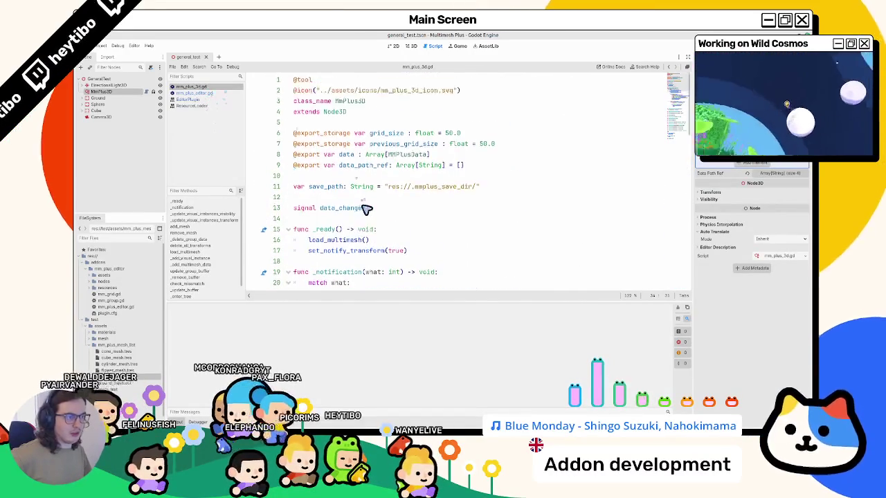
{"action": "scroll", "coordinate": [346, 205], "scroll_direction": "down", "scroll_amount": 6}
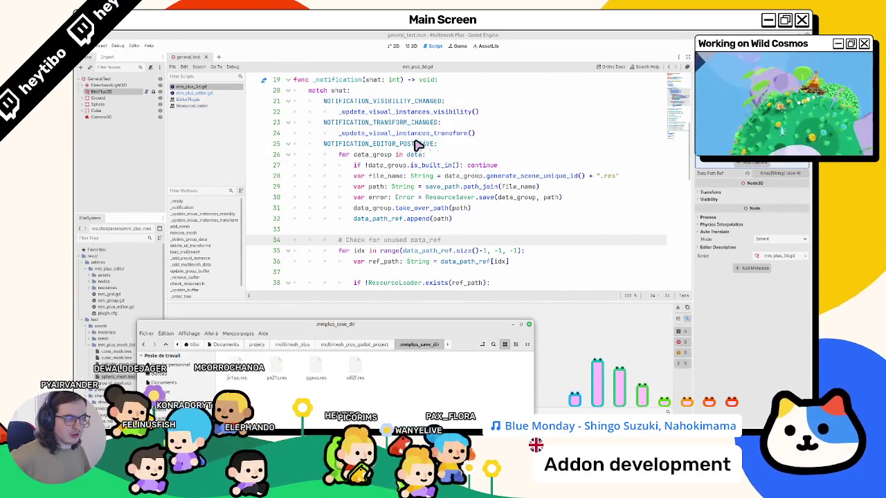
Step: Read the Node docs for NOTIFICATION_EDITOR_POST_SAVE and NOTIFICATION_EDITOR_PRE_SAVE
{"action": "left_click", "coordinate": [412, 145], "text": "ctrl"}
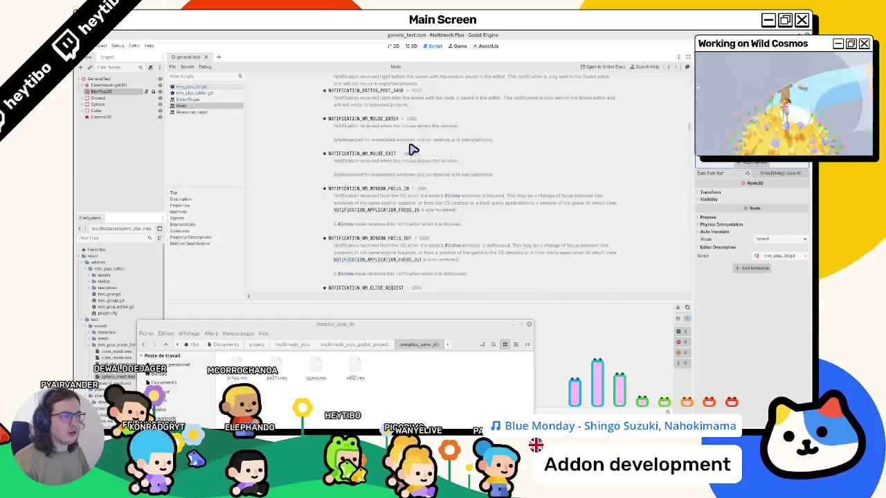
{"action": "mouse_move", "coordinate": [400, 102]}
{"action": "left_mouse_down"}
{"action": "mouse_move", "coordinate": [420, 99]}
{"action": "mouse_move", "coordinate": [436, 113]}
{"action": "left_mouse_up"}
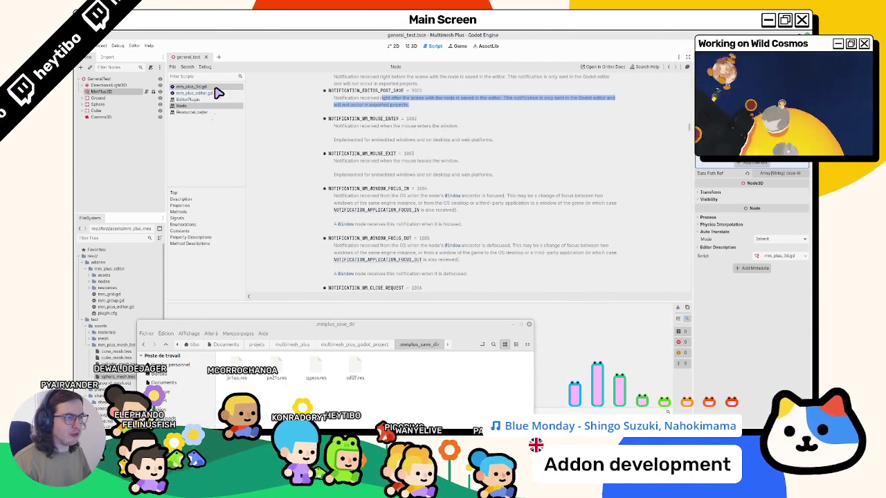
{"action": "left_click", "coordinate": [377, 100]}
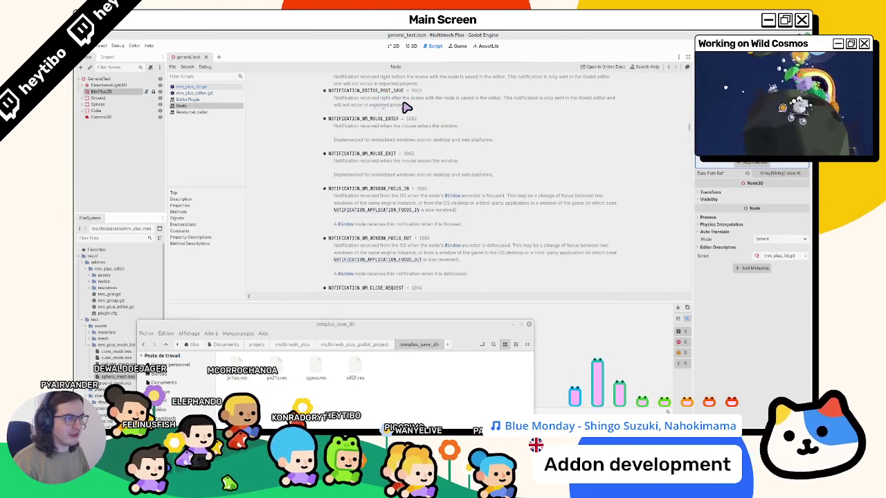
{"action": "left_click_drag", "start_coordinate": [418, 98], "coordinate": [429, 106]}
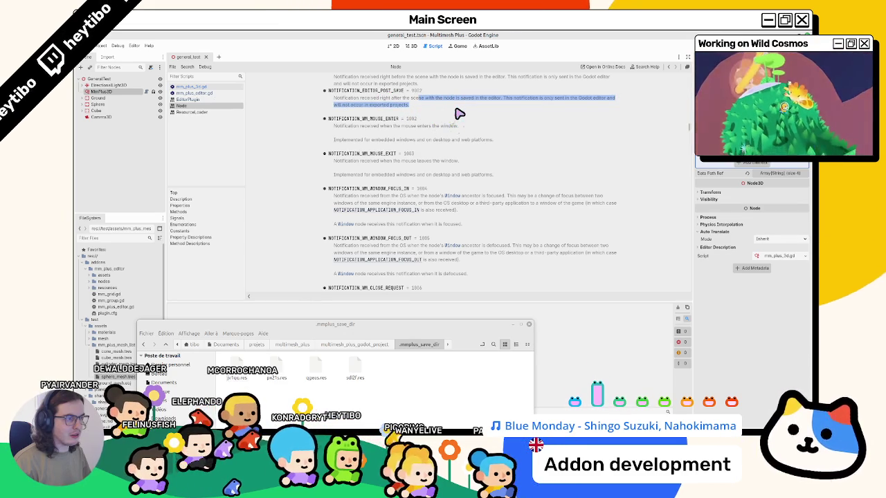
{"action": "scroll", "coordinate": [454, 130], "scroll_direction": "up", "scroll_amount": 2}
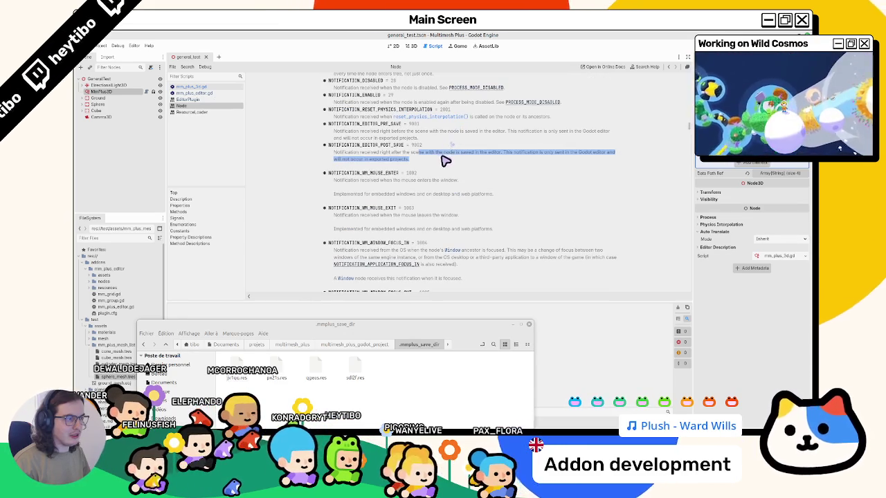
{"action": "left_click_drag", "start_coordinate": [429, 131], "coordinate": [434, 144]}
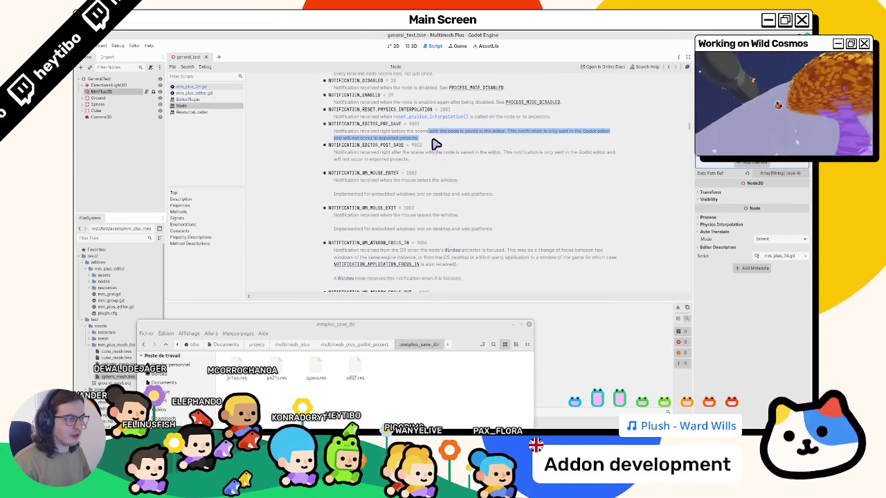
Step: Return to mm_plus_3d.gd's unused data_ref loop with the save-folder window moved aside
{"action": "left_click", "coordinate": [222, 87]}
{"action": "mouse_move", "coordinate": [404, 324]}
{"action": "left_mouse_down"}
{"action": "mouse_move", "coordinate": [447, 283]}
{"action": "mouse_move", "coordinate": [654, 187]}
{"action": "mouse_move", "coordinate": [371, 166]}
{"action": "mouse_move", "coordinate": [72, 173]}
{"action": "left_mouse_up"}
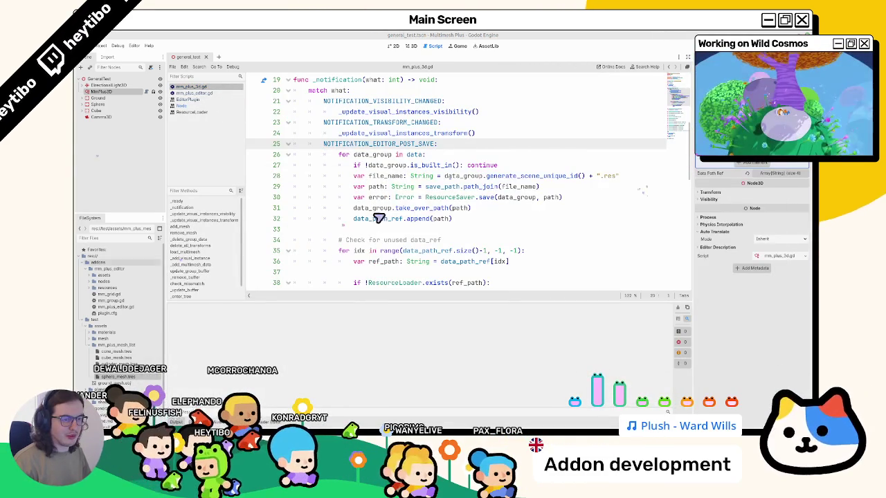
{"action": "scroll", "coordinate": [406, 212], "scroll_direction": "down", "scroll_amount": 5}
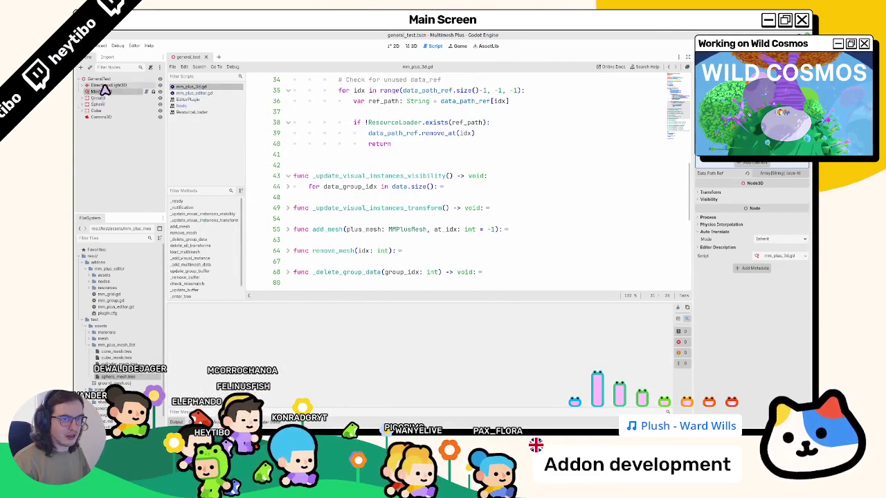
Step: Add sphere_mesh.tres as a paint item and paint scattered items on the ground
{"action": "left_click", "coordinate": [410, 46]}
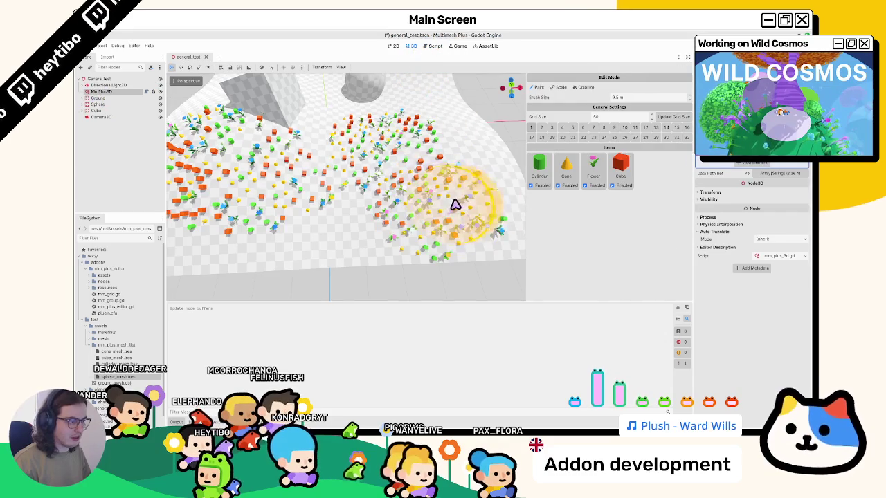
{"action": "left_click", "coordinate": [434, 235]}
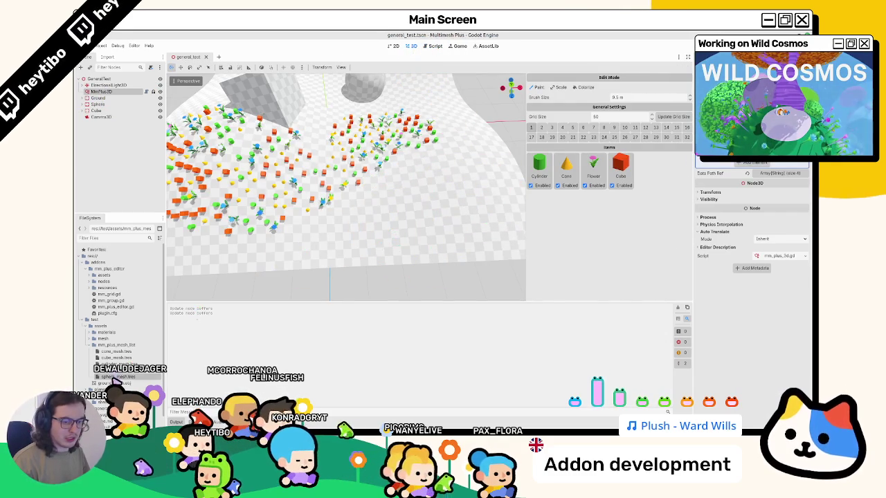
{"action": "left_click_drag", "start_coordinate": [115, 378], "coordinate": [623, 274]}
{"action": "left_click_drag", "start_coordinate": [400, 200], "coordinate": [407, 199]}
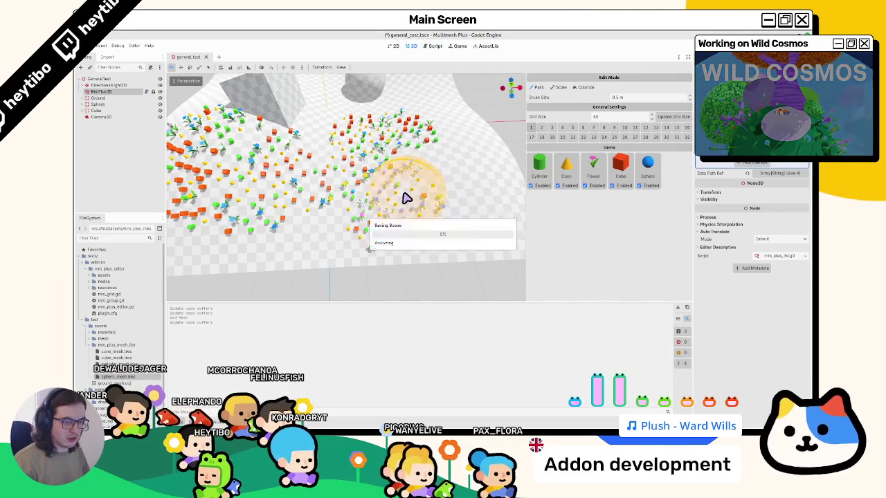
Step: Remove the Sphere item and its instances, paint more, and save the scene
{"action": "right_click", "coordinate": [649, 169]}
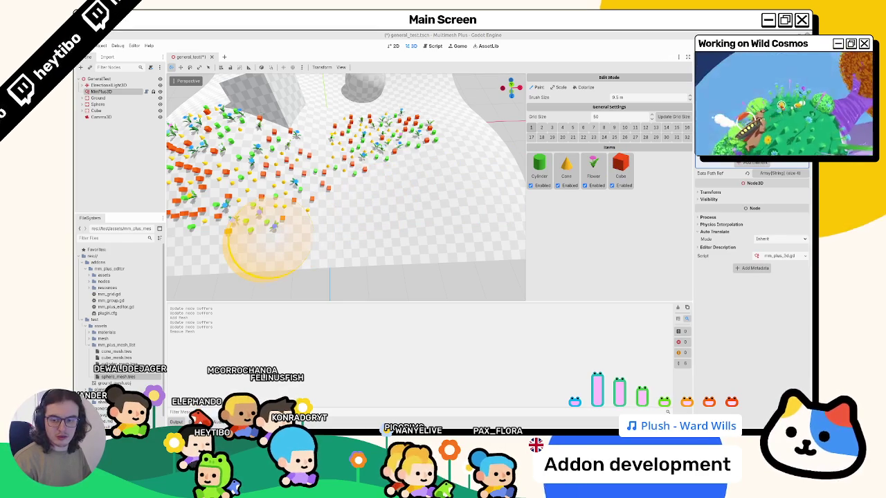
{"action": "left_click", "coordinate": [473, 212]}
{"action": "key", "text": "ctrl+s"}
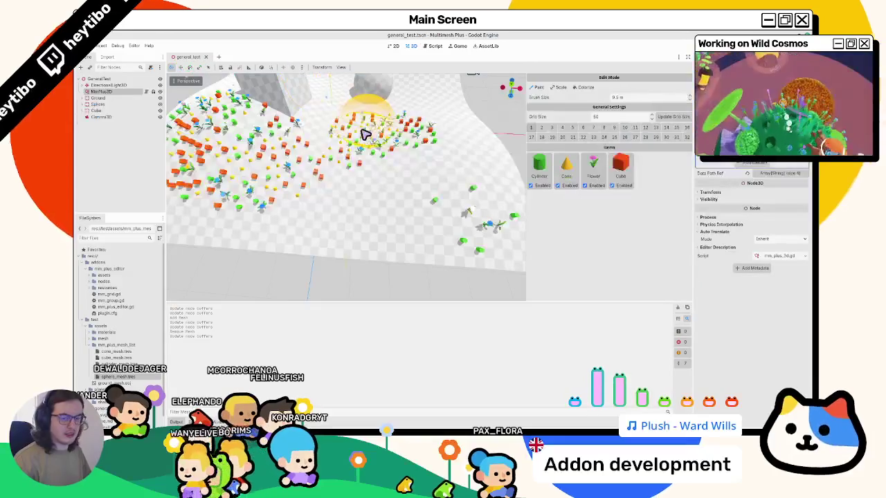
{"action": "left_click", "coordinate": [430, 47]}
{"action": "left_click", "coordinate": [188, 99]}
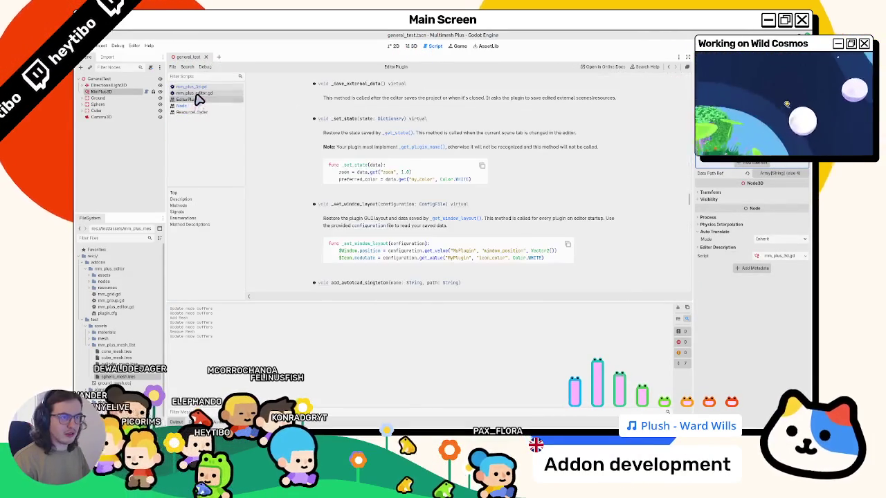
Step: Quote the 'Delete unused resource' message in the print on line 594 of mm_plus_editor.gd
{"action": "left_click", "coordinate": [191, 92]}
{"action": "scroll", "coordinate": [392, 225], "scroll_direction": "down", "scroll_amount": 1}
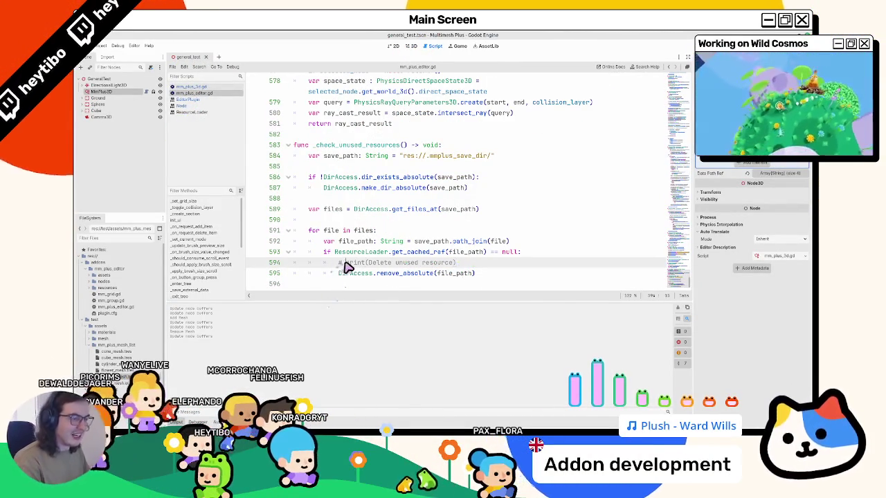
{"action": "left_click_drag", "start_coordinate": [448, 263], "coordinate": [360, 263]}
{"action": "type", "text": "\""}
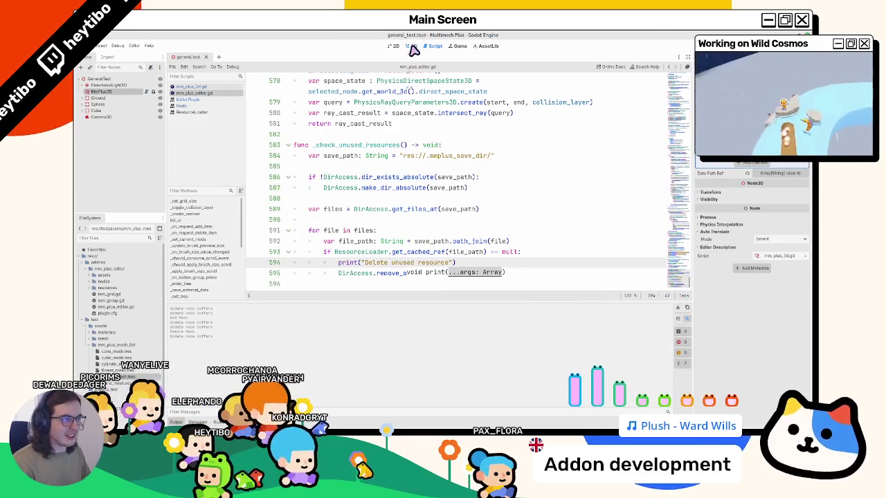
Step: Add a Sphere item, paint with it, erase some on the right, and save the scene
{"action": "left_click", "coordinate": [411, 46]}
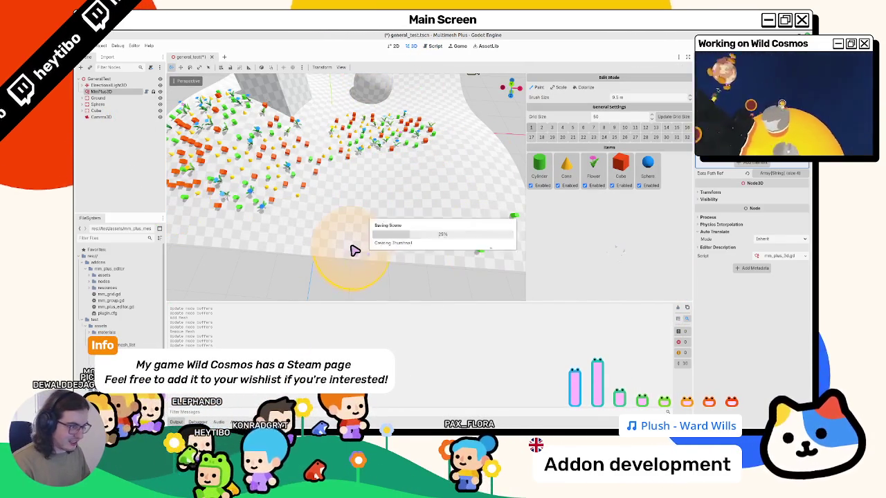
{"action": "mouse_move", "coordinate": [355, 241]}
{"action": "left_mouse_down"}
{"action": "mouse_move", "coordinate": [384, 184]}
{"action": "mouse_move", "coordinate": [422, 181]}
{"action": "mouse_move", "coordinate": [401, 128]}
{"action": "left_mouse_up"}
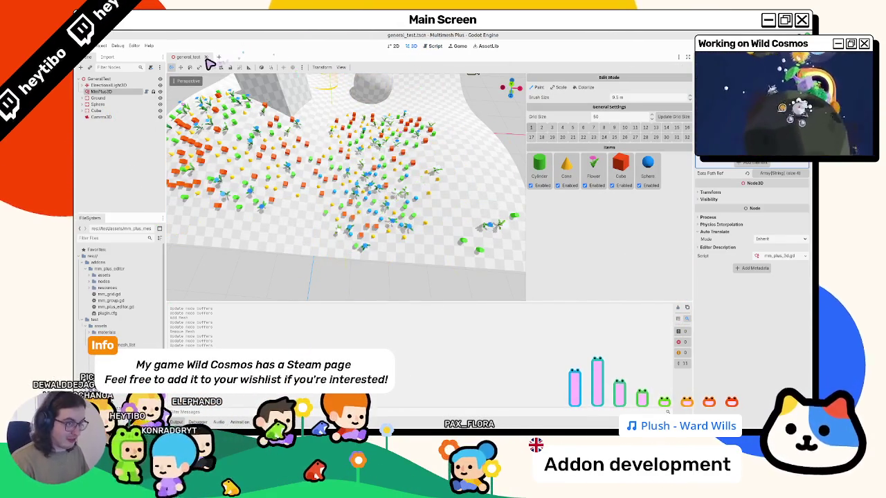
{"action": "mouse_move", "coordinate": [485, 159]}
{"action": "left_mouse_down"}
{"action": "mouse_move", "coordinate": [360, 138]}
{"action": "mouse_move", "coordinate": [401, 166]}
{"action": "mouse_move", "coordinate": [393, 160]}
{"action": "mouse_move", "coordinate": [362, 190]}
{"action": "mouse_move", "coordinate": [349, 155]}
{"action": "left_mouse_up"}
{"action": "key", "text": "ctrl+s"}
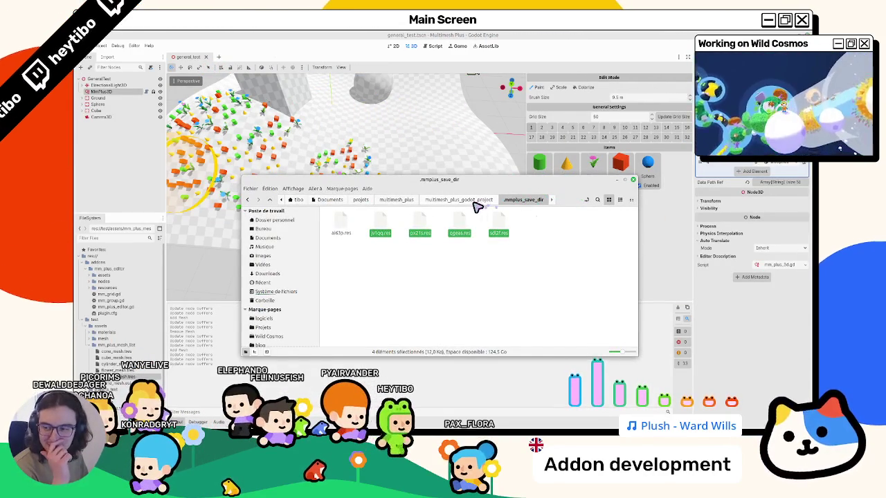
{"action": "left_click", "coordinate": [519, 289]}
Step: Check the 'Delete unused resource' print in mm_plus_editor.gd after the save
{"action": "left_click", "coordinate": [435, 45]}
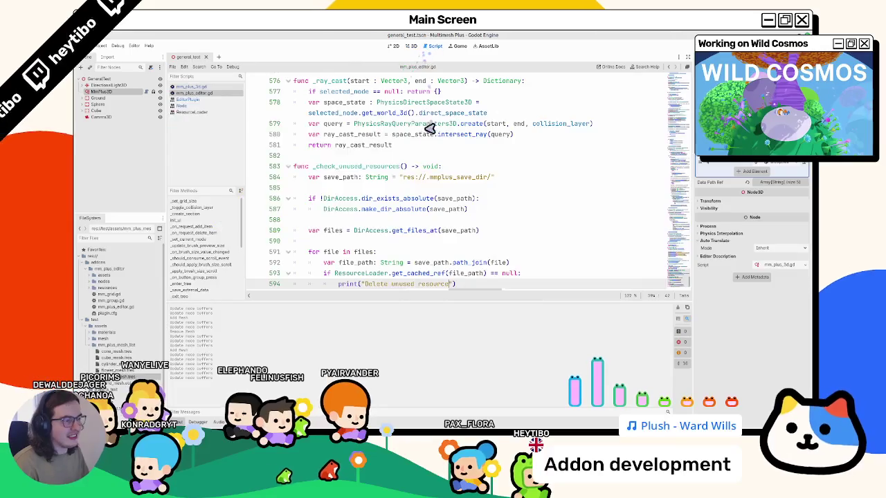
{"action": "scroll", "coordinate": [426, 135], "scroll_direction": "up", "scroll_amount": 5}
{"action": "scroll", "coordinate": [423, 150], "scroll_direction": "up", "scroll_amount": 5}
{"action": "scroll", "coordinate": [415, 194], "scroll_direction": "down", "scroll_amount": 10}
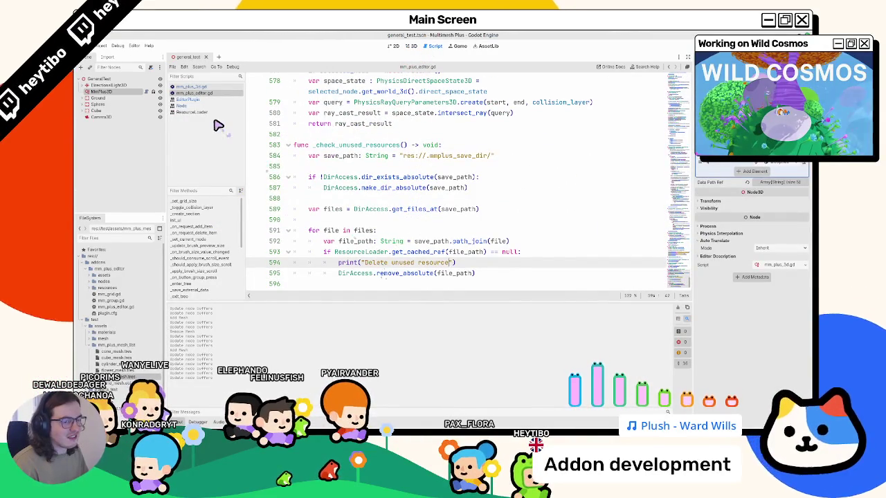
{"action": "double_click", "coordinate": [378, 263]}
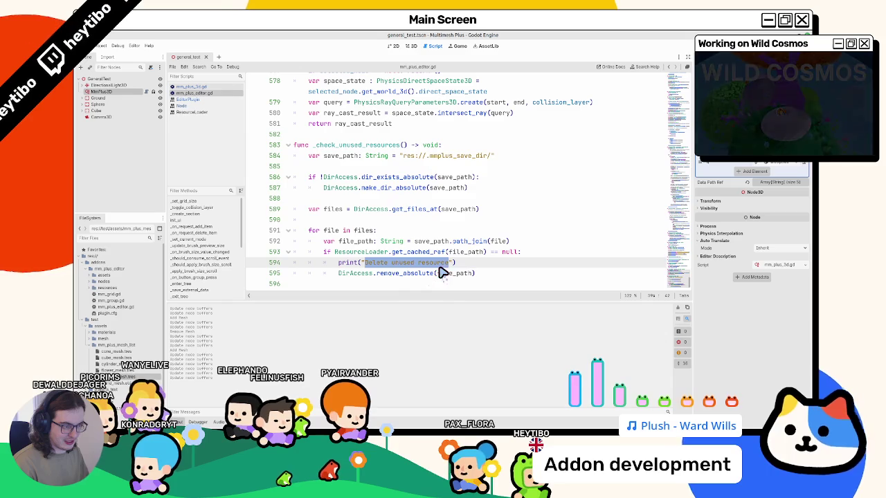
{"action": "left_click", "coordinate": [413, 46]}
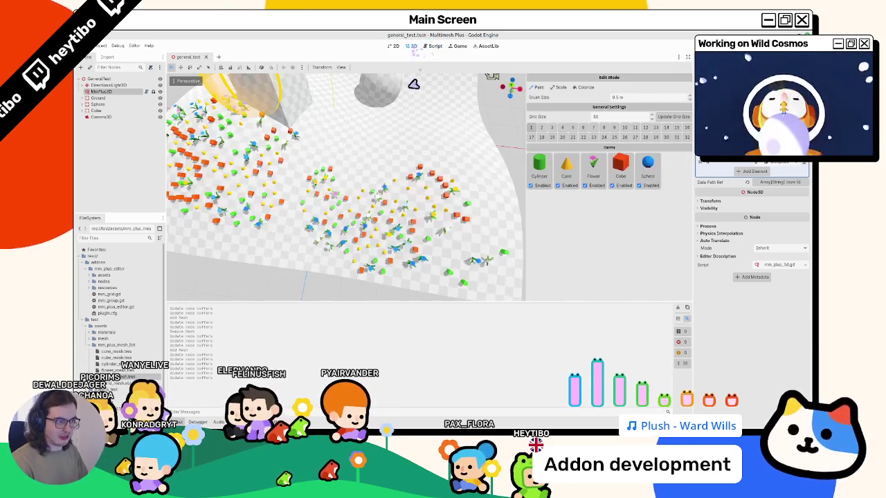
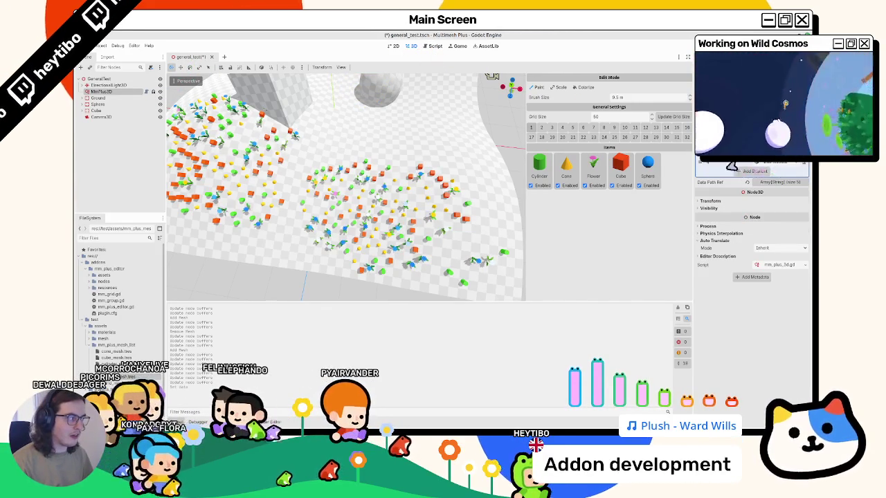
Step: Paint clusters of flowers, cubes and cones on the ground, undoing one accidental erase stroke
{"action": "left_click_drag", "start_coordinate": [415, 169], "coordinate": [450, 132]}
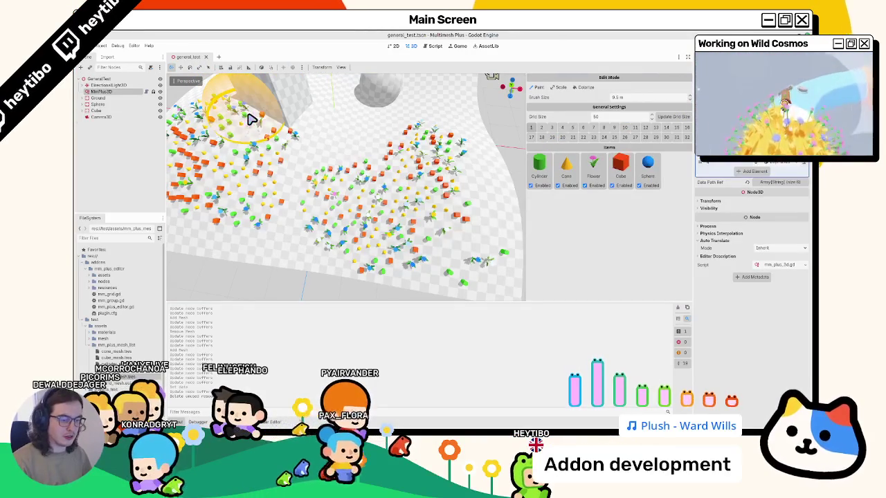
{"action": "left_click_drag", "start_coordinate": [307, 178], "coordinate": [364, 114]}
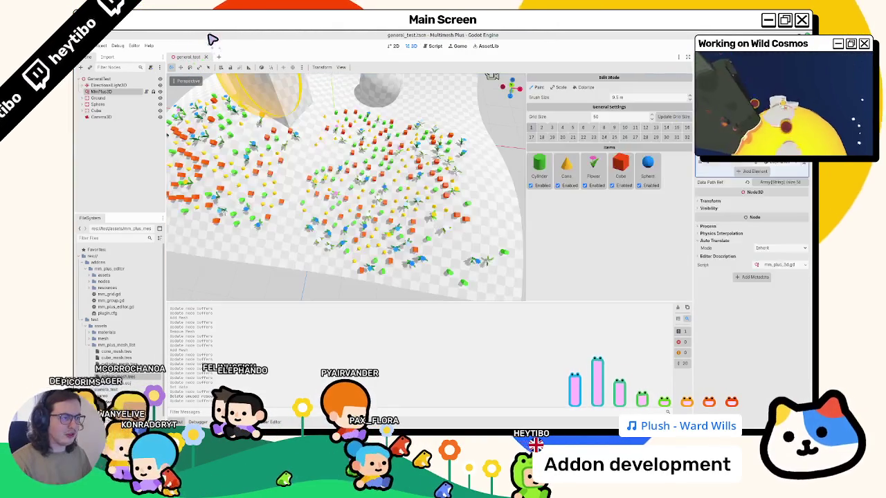
{"action": "mouse_move", "coordinate": [316, 148]}
{"action": "left_mouse_down"}
{"action": "mouse_move", "coordinate": [422, 169]}
{"action": "mouse_move", "coordinate": [386, 241]}
{"action": "mouse_move", "coordinate": [383, 192]}
{"action": "left_mouse_up"}
{"action": "key", "text": "ctrl+z"}
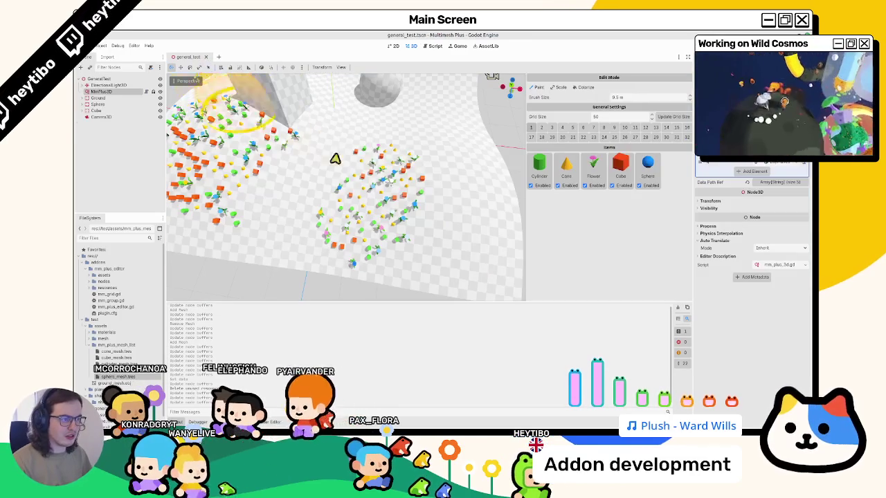
{"action": "mouse_move", "coordinate": [207, 97]}
{"action": "left_mouse_down"}
{"action": "mouse_move", "coordinate": [201, 131]}
{"action": "mouse_move", "coordinate": [235, 170]}
{"action": "mouse_move", "coordinate": [421, 132]}
{"action": "left_mouse_up"}
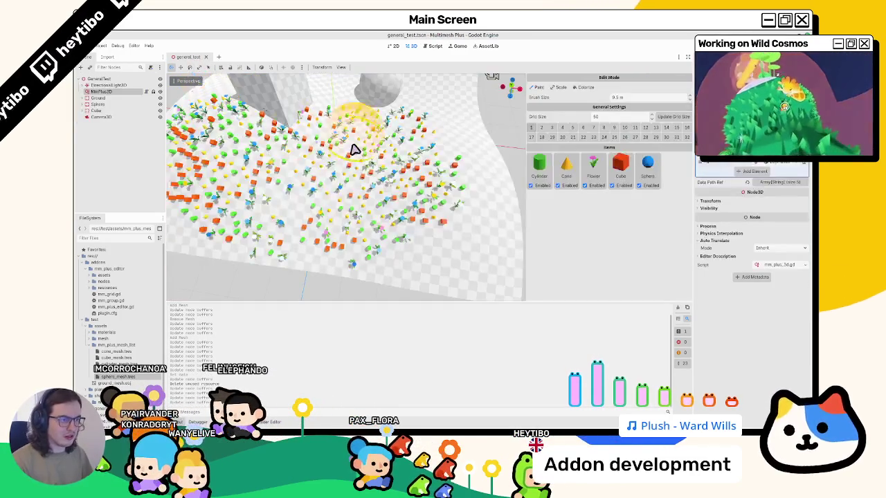
Step: Orbit out over the ground plane, then bring up .mmplus_save_dir and select 2uyma.res
{"action": "mouse_move", "coordinate": [353, 146]}
{"action": "left_mouse_down"}
{"action": "mouse_move", "coordinate": [362, 241]}
{"action": "mouse_move", "coordinate": [352, 182]}
{"action": "mouse_move", "coordinate": [331, 222]}
{"action": "left_mouse_up"}
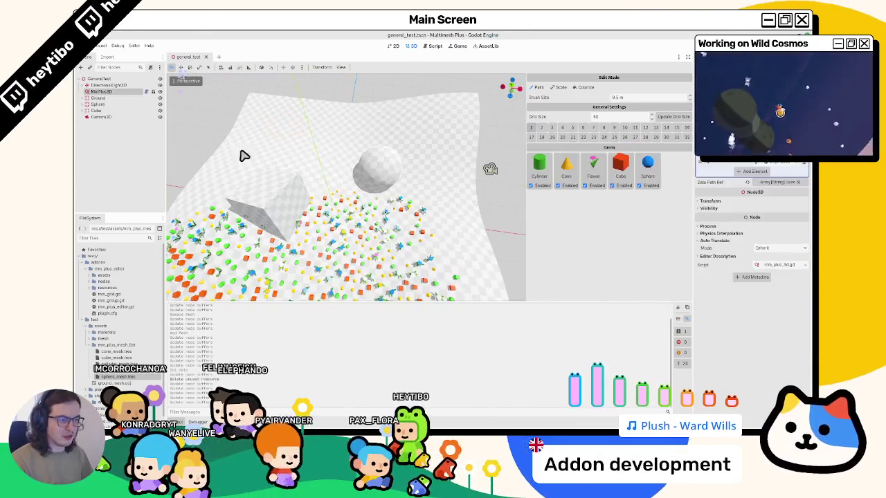
{"action": "left_click_drag", "start_coordinate": [244, 155], "coordinate": [286, 168]}
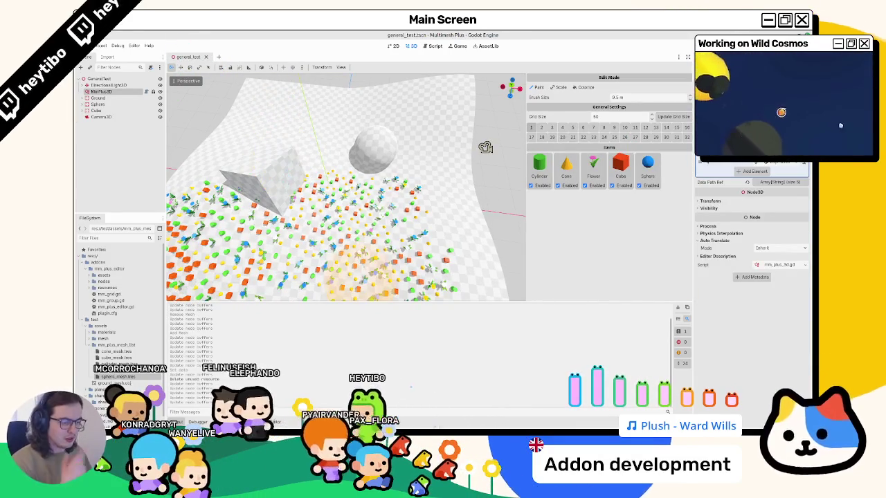
{"action": "left_click", "coordinate": [413, 403]}
{"action": "left_click", "coordinate": [339, 225]}
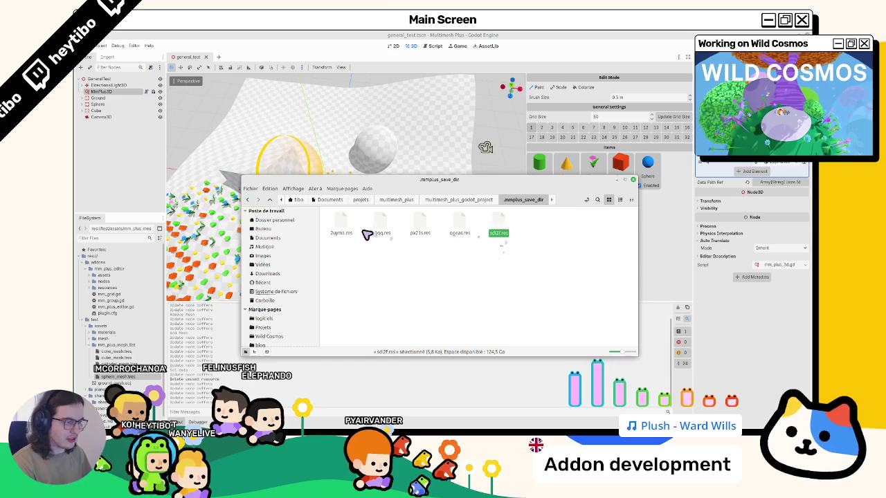
Step: Put the .mmplus_save_dir window away and brush-erase most painted instances from the ground
{"action": "left_click_drag", "start_coordinate": [348, 231], "coordinate": [566, 164]}
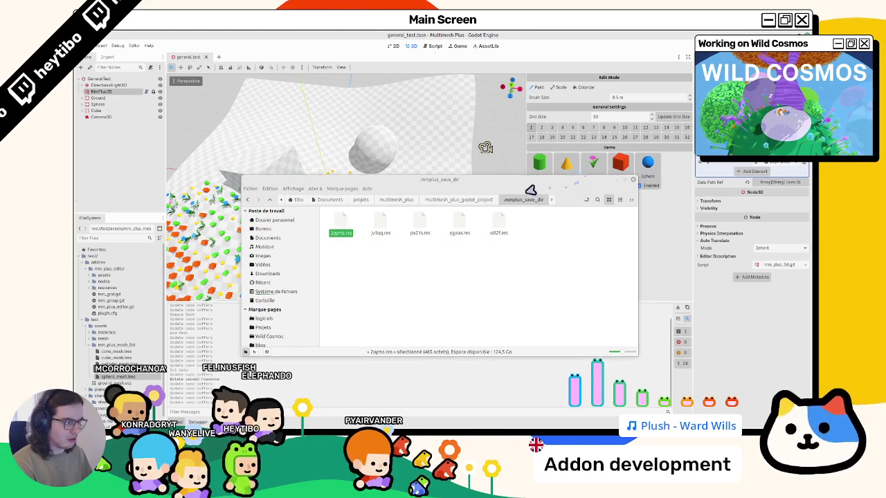
{"action": "left_click_drag", "start_coordinate": [530, 190], "coordinate": [566, 166]}
{"action": "mouse_move", "coordinate": [323, 229]}
{"action": "left_mouse_down"}
{"action": "mouse_move", "coordinate": [302, 263]}
{"action": "mouse_move", "coordinate": [406, 227]}
{"action": "mouse_move", "coordinate": [421, 172]}
{"action": "mouse_move", "coordinate": [378, 184]}
{"action": "mouse_move", "coordinate": [342, 258]}
{"action": "mouse_move", "coordinate": [351, 279]}
{"action": "mouse_move", "coordinate": [280, 233]}
{"action": "left_mouse_up"}
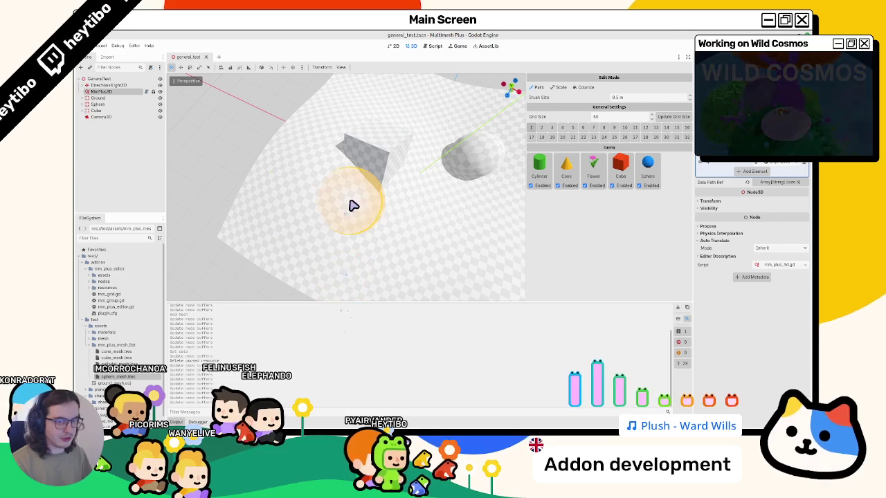
Step: Paint a cluster near the sphere, then undo back to the dense scatter of instances
{"action": "left_click_drag", "start_coordinate": [352, 204], "coordinate": [444, 190]}
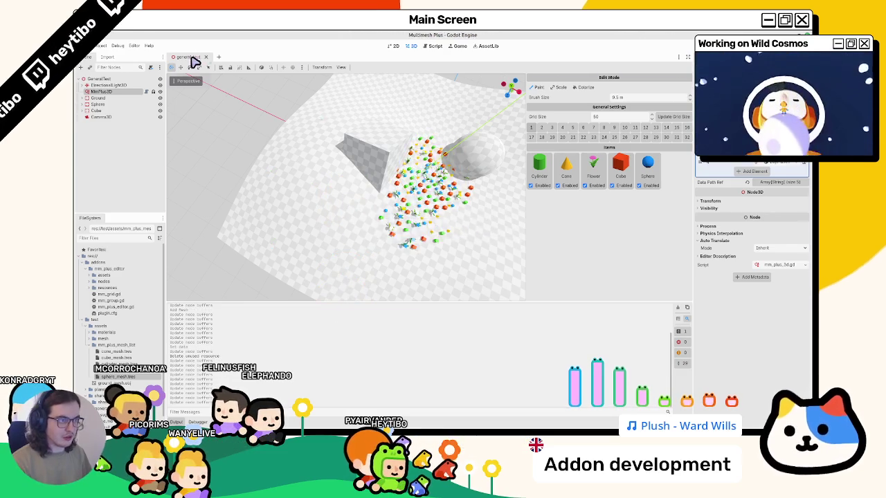
{"action": "key", "text": "ctrl+z"}
{"action": "scroll", "coordinate": [310, 200], "scroll_direction": "down", "scroll_amount": 5}
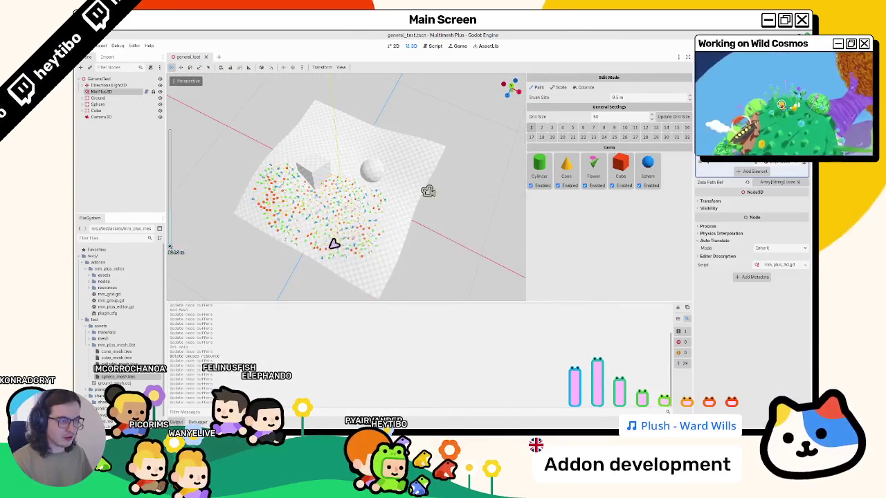
{"action": "scroll", "coordinate": [372, 247], "scroll_direction": "up", "scroll_amount": 5}
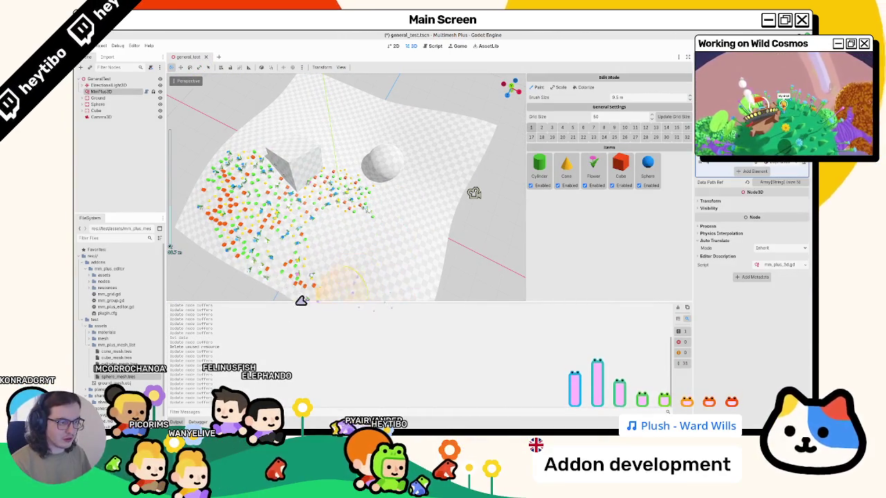
Step: Erase all but a small central cluster, save the scene, and view mm_plus_editor.gd
{"action": "mouse_move", "coordinate": [251, 228]}
{"action": "left_mouse_down"}
{"action": "mouse_move", "coordinate": [267, 154]}
{"action": "mouse_move", "coordinate": [312, 277]}
{"action": "mouse_move", "coordinate": [301, 178]}
{"action": "mouse_move", "coordinate": [379, 228]}
{"action": "left_mouse_up"}
{"action": "key", "text": "ctrl+s"}
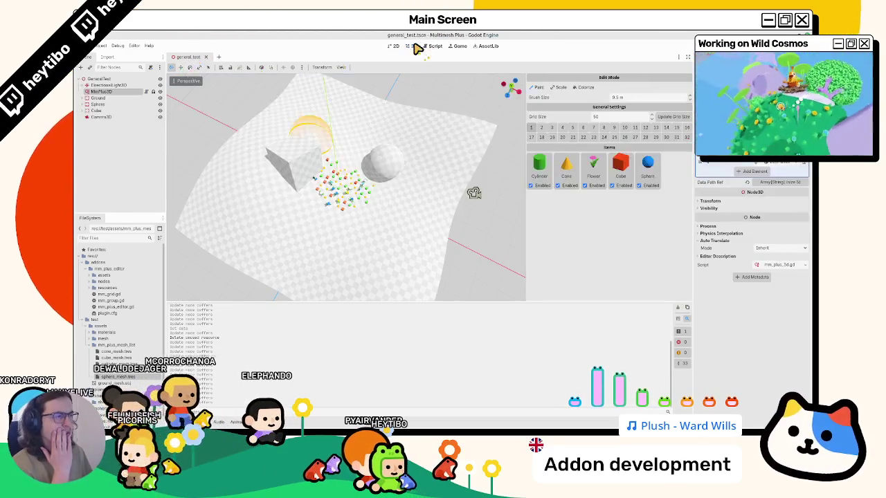
{"action": "left_click", "coordinate": [425, 47]}
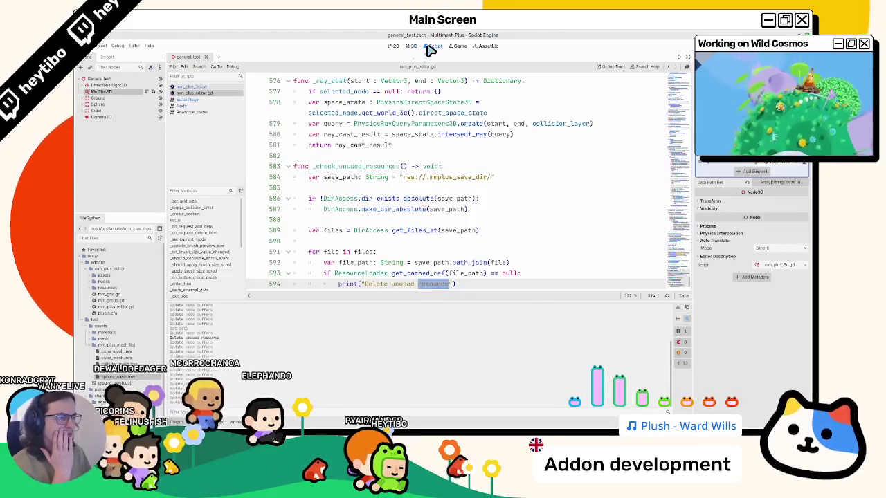
Step: In mm_plus_3d.gd, break line 27 so continue sits indented under the is_built_in check
{"action": "scroll", "coordinate": [432, 198], "scroll_direction": "down", "scroll_amount": 1}
{"action": "scroll", "coordinate": [379, 237], "scroll_direction": "up", "scroll_amount": 5}
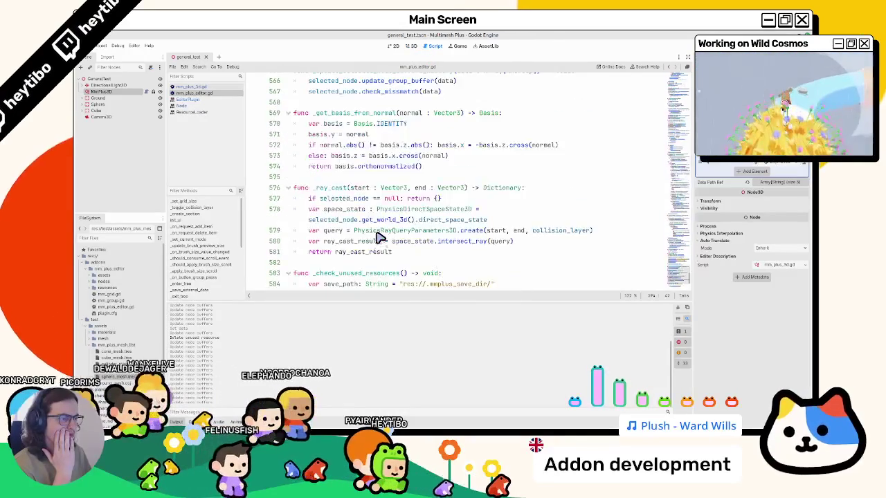
{"action": "scroll", "coordinate": [380, 233], "scroll_direction": "down", "scroll_amount": 5}
{"action": "left_click", "coordinate": [286, 179]}
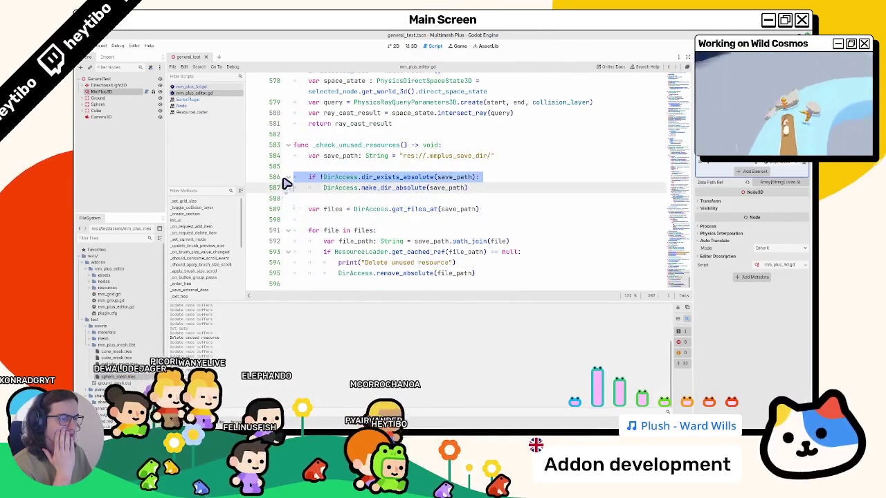
{"action": "left_click", "coordinate": [222, 88]}
{"action": "scroll", "coordinate": [346, 169], "scroll_direction": "up", "scroll_amount": 5}
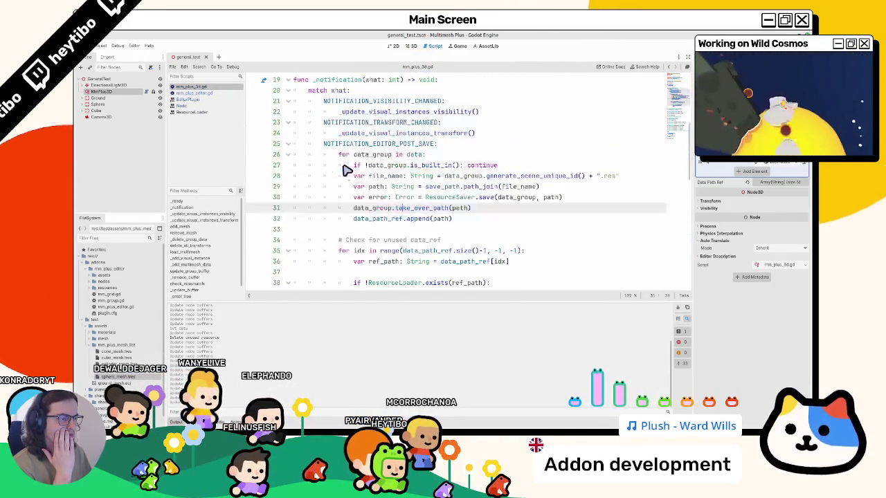
{"action": "double_click", "coordinate": [428, 165]}
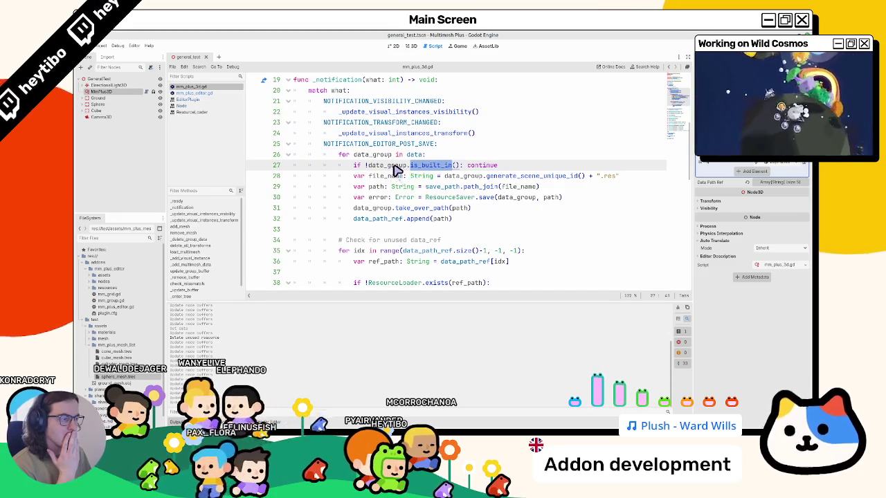
{"action": "double_click", "coordinate": [391, 165]}
{"action": "left_click", "coordinate": [461, 165]}
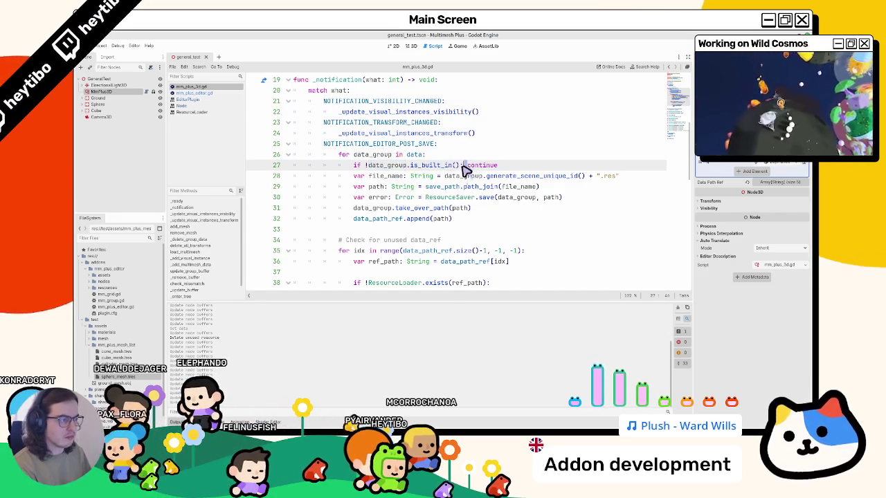
{"action": "key", "text": "Return"}
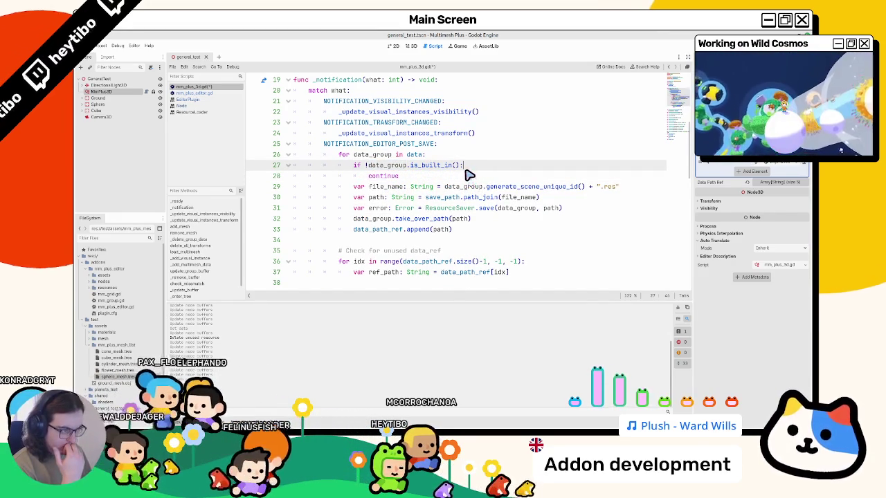
Step: Delete the unused data_ref check block at lines 35–42 of mm_plus_3d.gd
{"action": "scroll", "coordinate": [467, 177], "scroll_direction": "down", "scroll_amount": 3}
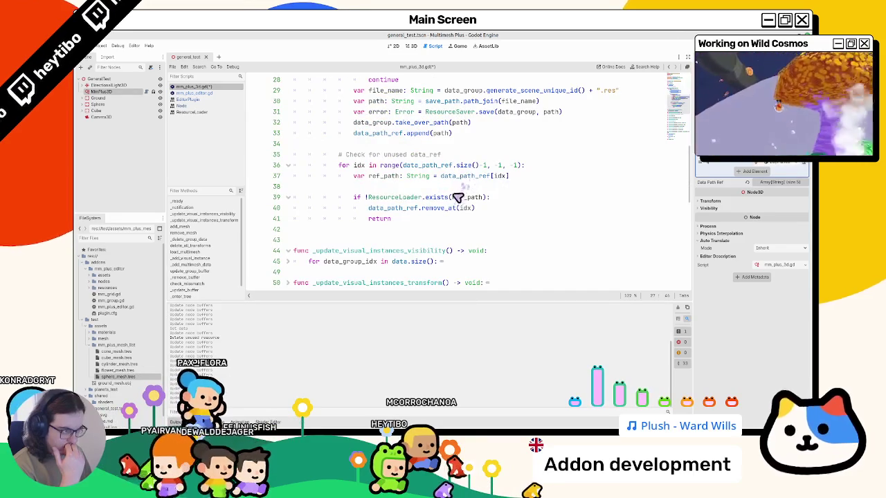
{"action": "left_click", "coordinate": [443, 225]}
{"action": "key", "text": "shift+Up"}
{"action": "key", "text": "shift+Up"}
{"action": "key", "text": "shift+Up"}
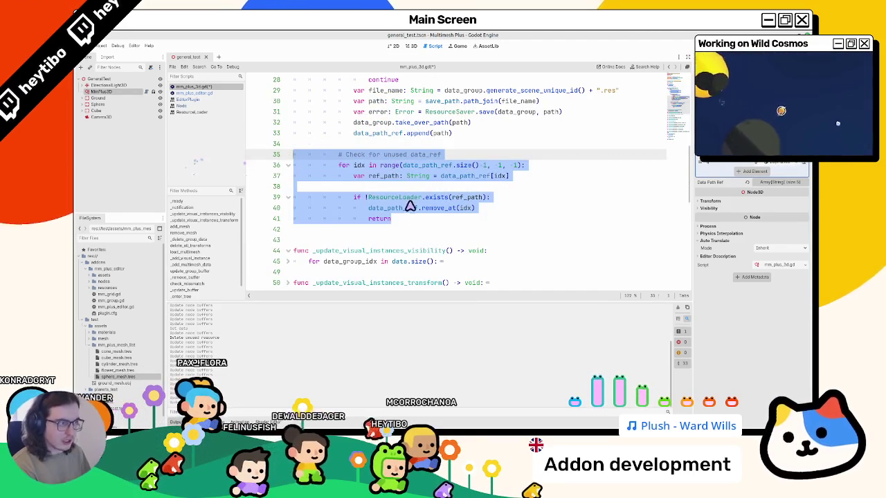
{"action": "key", "text": "BackSpace"}
{"action": "key", "text": "Left"}
Step: Delete the data_path_ref export on line 9, save the script, and return to 3D
{"action": "scroll", "coordinate": [339, 197], "scroll_direction": "up", "scroll_amount": 9}
{"action": "left_click", "coordinate": [353, 209]}
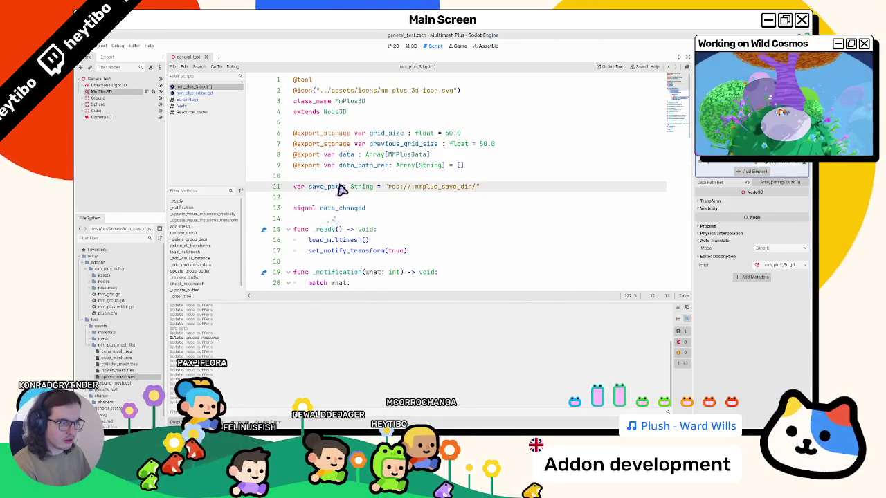
{"action": "left_click", "coordinate": [340, 188]}
{"action": "left_click", "coordinate": [355, 167]}
{"action": "key", "text": "ctrl+shift+k"}
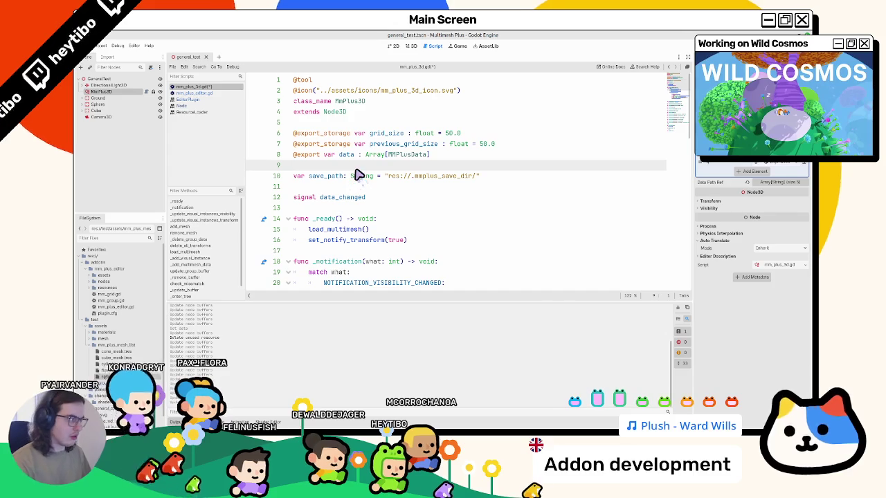
{"action": "key", "text": "ctrl+s"}
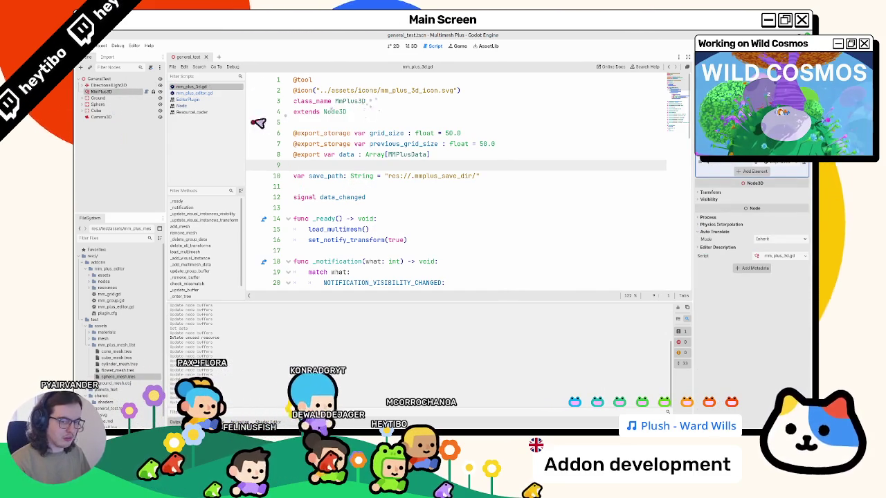
{"action": "left_click", "coordinate": [411, 46]}
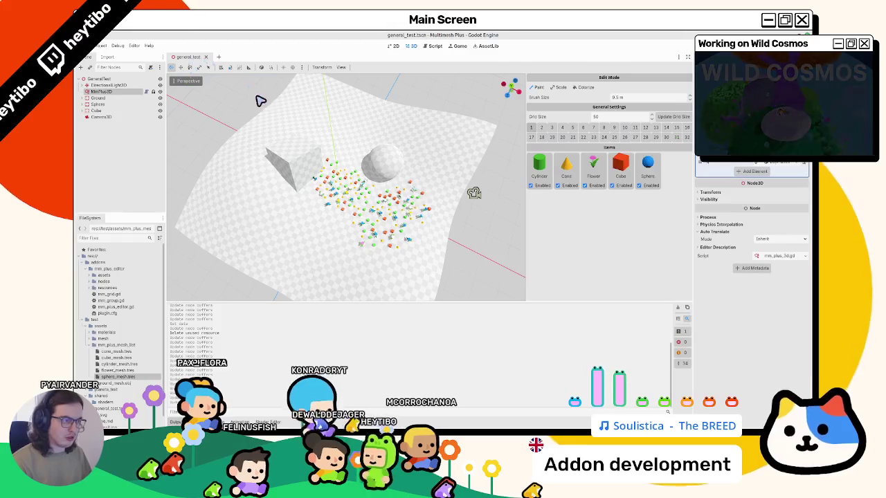
Step: Open a blank line above continue in mm_plus_3d.gd's !is_built_in() branch
{"action": "left_click", "coordinate": [433, 46]}
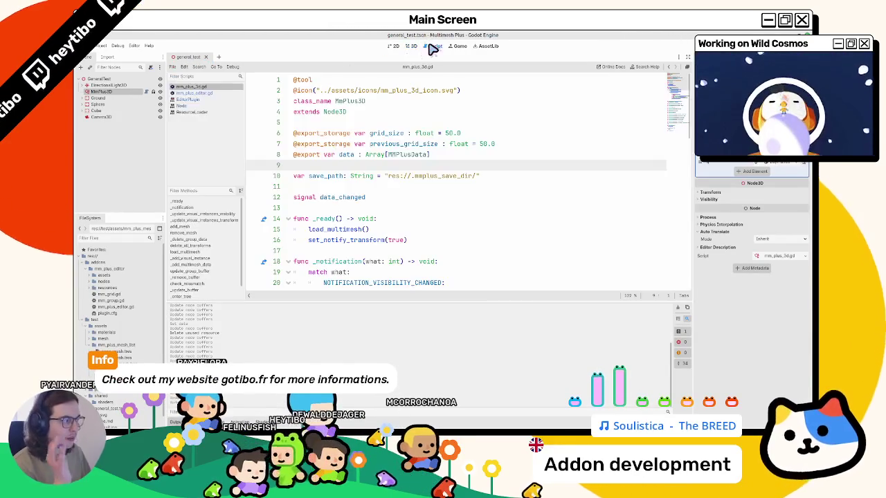
{"action": "scroll", "coordinate": [370, 153], "scroll_direction": "down", "scroll_amount": 10}
{"action": "scroll", "coordinate": [364, 148], "scroll_direction": "up", "scroll_amount": 7}
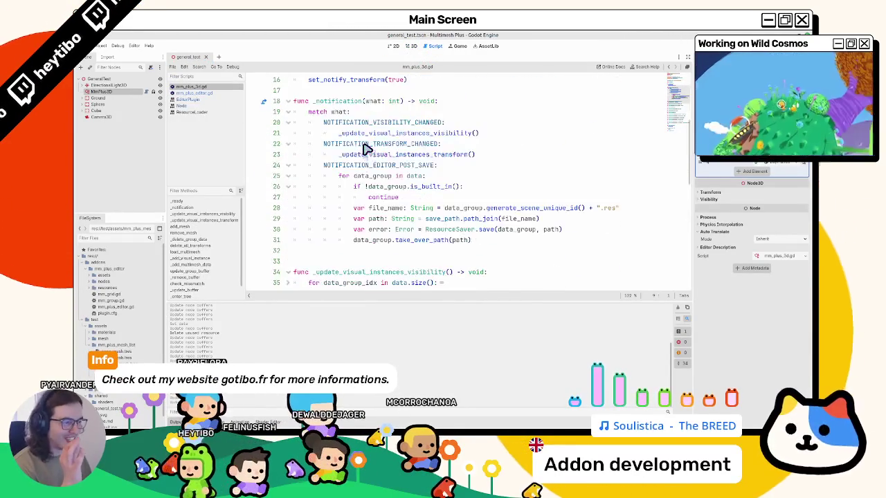
{"action": "double_click", "coordinate": [375, 241]}
{"action": "left_click_drag", "start_coordinate": [425, 219], "coordinate": [562, 223]}
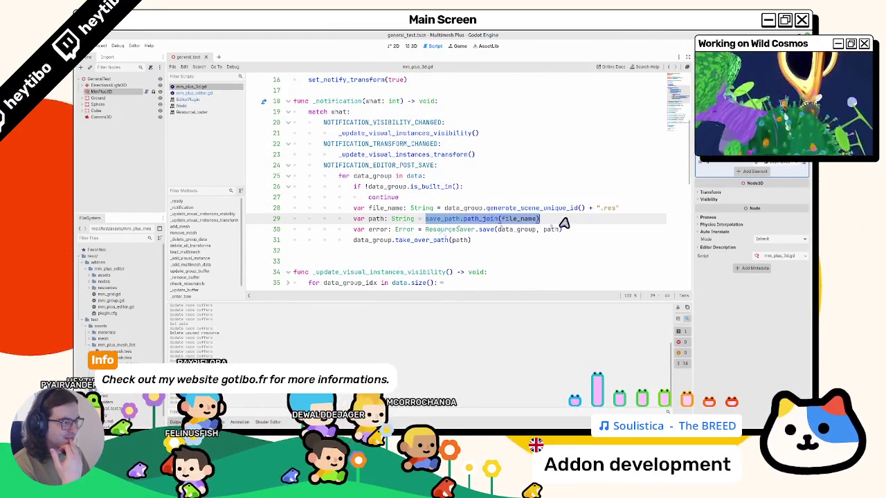
{"action": "left_click", "coordinate": [485, 191]}
{"action": "key", "text": "Return"}
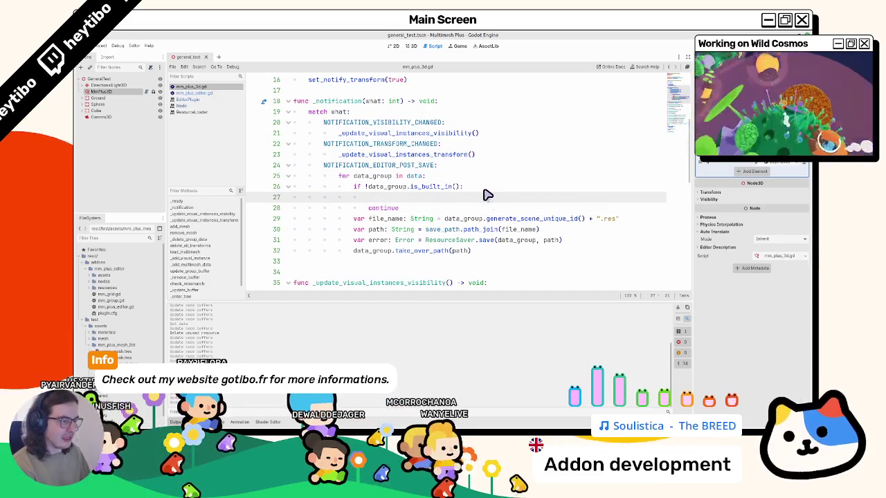
Step: Start a get_resource_id_for_path lookup call on the new empty line 27
{"action": "double_click", "coordinate": [475, 229]}
{"action": "double_click", "coordinate": [465, 240]}
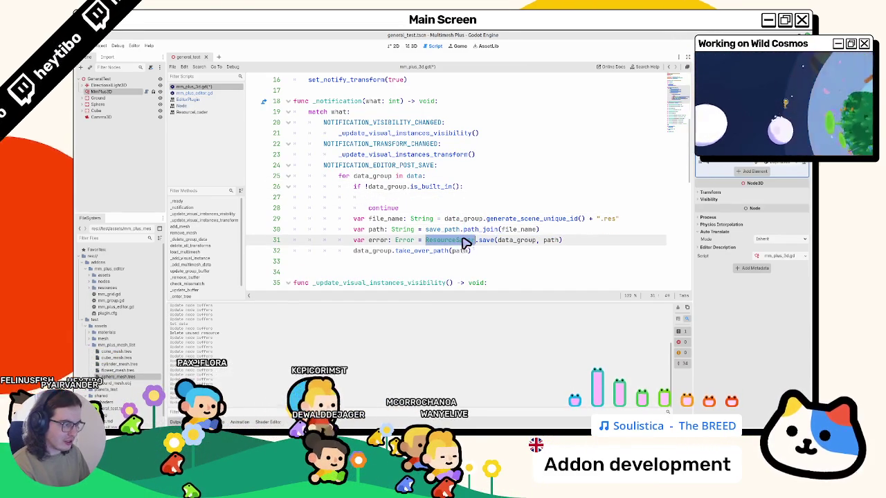
{"action": "left_click", "coordinate": [430, 198]}
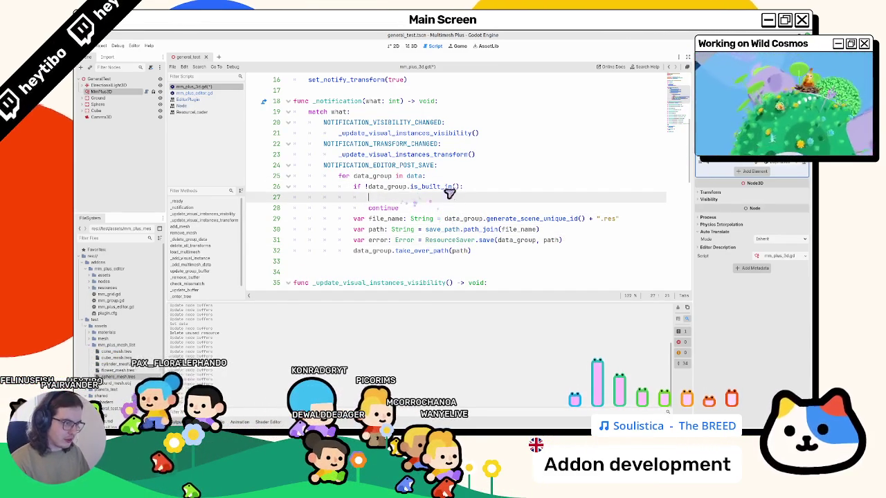
{"action": "type", "text": "."}
{"action": "key", "text": "BackSpace"}
{"action": "key", "text": "BackSpace"}
{"action": "key", "text": "BackSpace"}
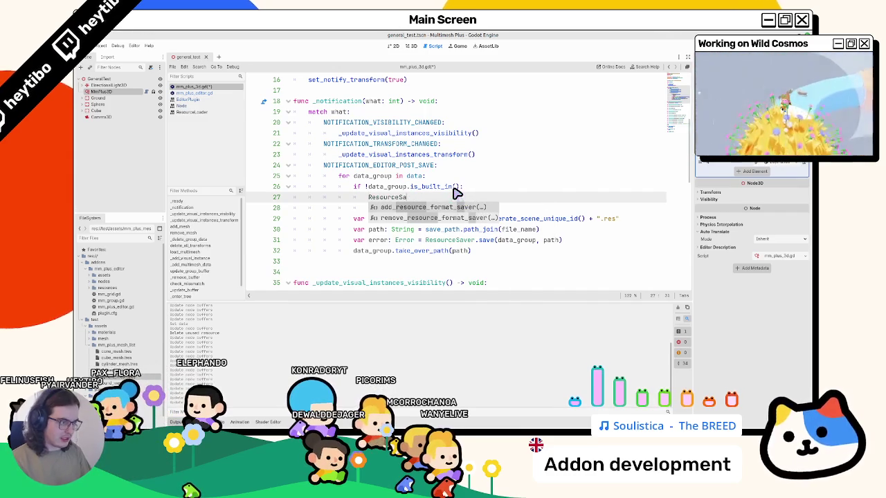
{"action": "type", "text": "e."}
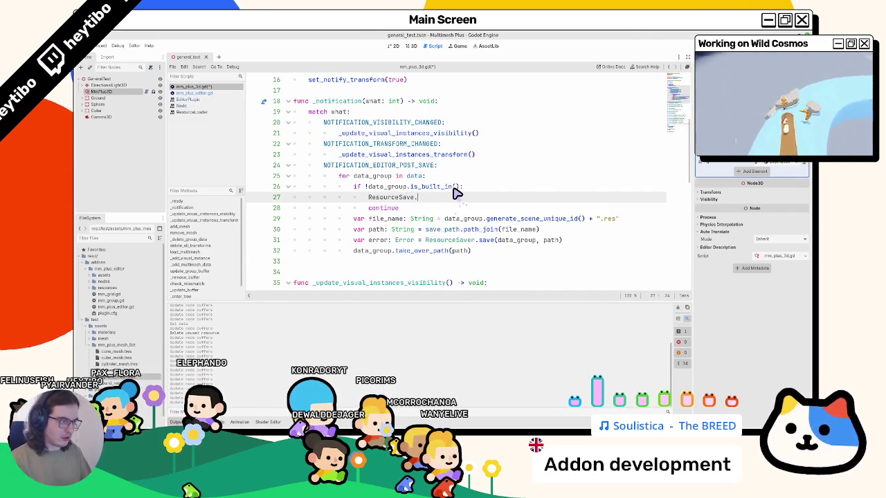
{"action": "type", "text": ".get_"}
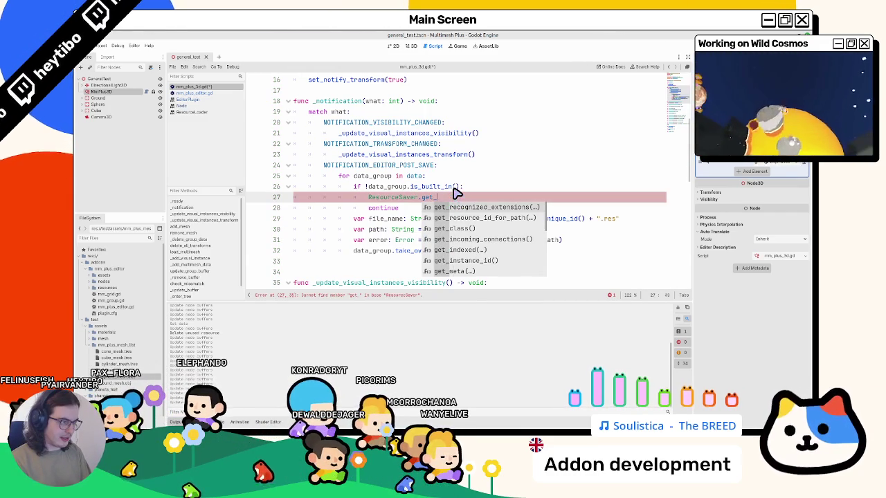
{"action": "key", "text": "BackSpace"}
{"action": "key", "text": "BackSpace"}
{"action": "key", "text": "BackSpace"}
{"action": "type", "text": "f"}
{"action": "key", "text": "BackSpace"}
{"action": "type", "text": "path"}
{"action": "key", "text": "Return"}
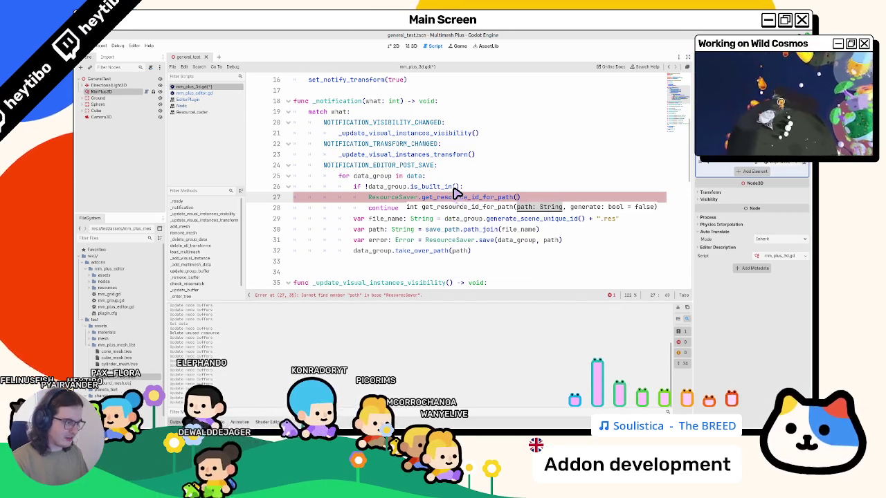
Step: Pass data_group.resource_path as the lookup call's argument
{"action": "type", "text": "data."}
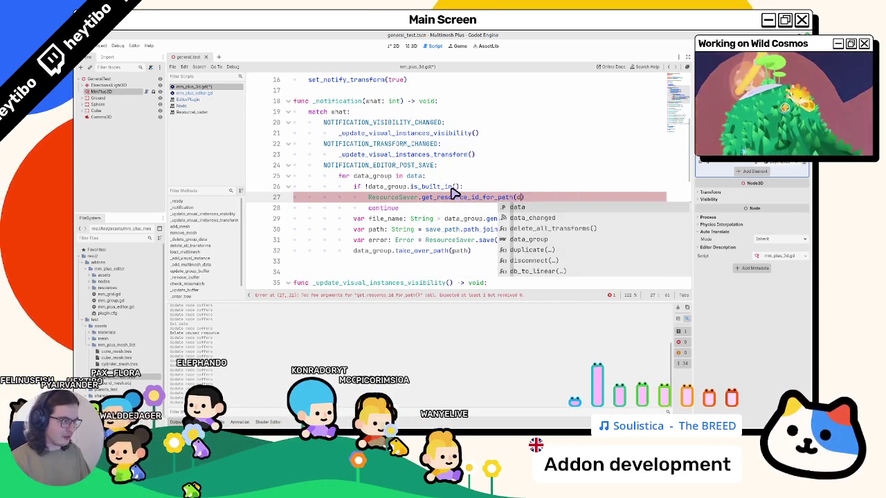
{"action": "key", "text": "BackSpace"}
{"action": "type", "text": "_group.pat"}
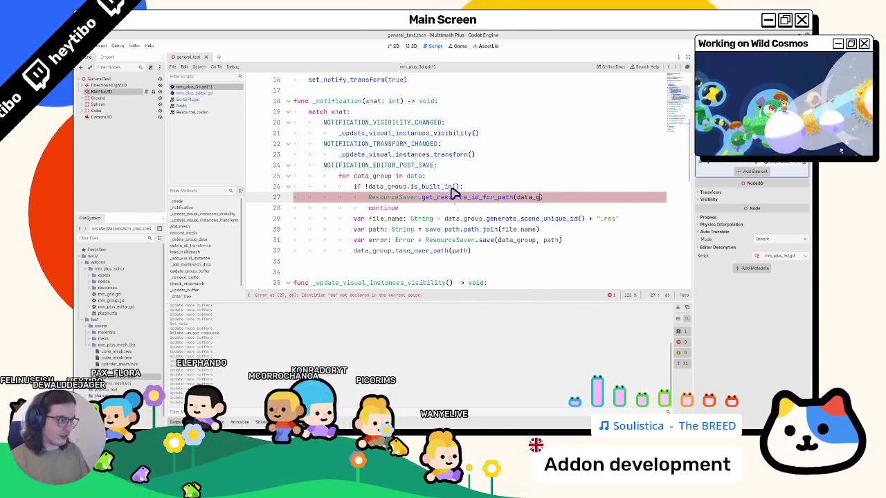
{"action": "key", "text": "Down"}
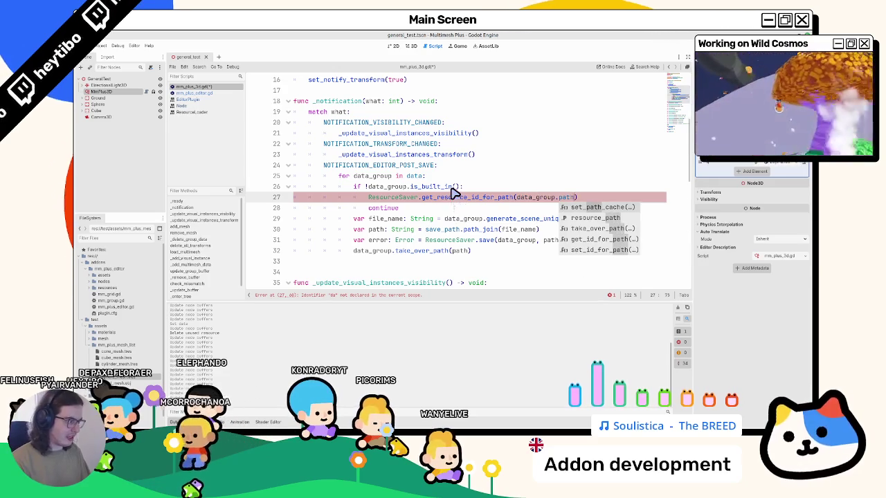
{"action": "key", "text": "Return"}
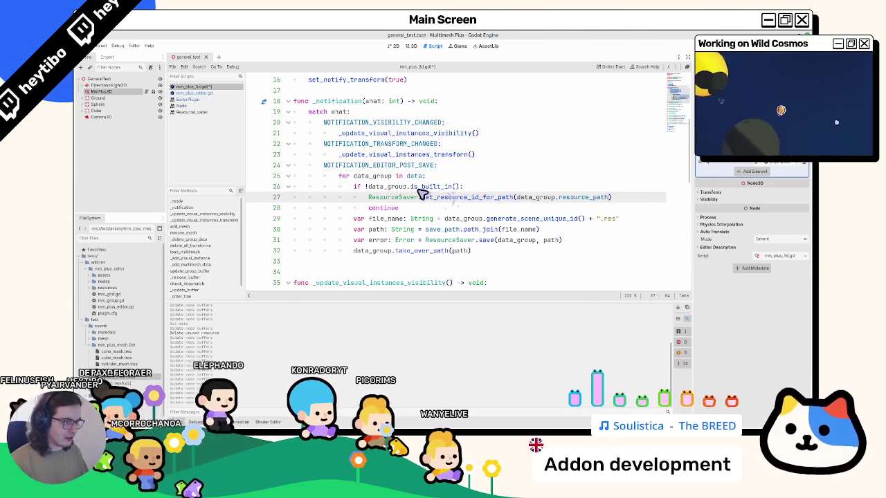
Step: Replace the line with print(data_group.resource_path) and save to print the resource paths
{"action": "key", "text": "ctrl+shift+Left"}
{"action": "key", "text": "ctrl+shift+Left"}
{"action": "key", "text": "ctrl+shift+Left"}
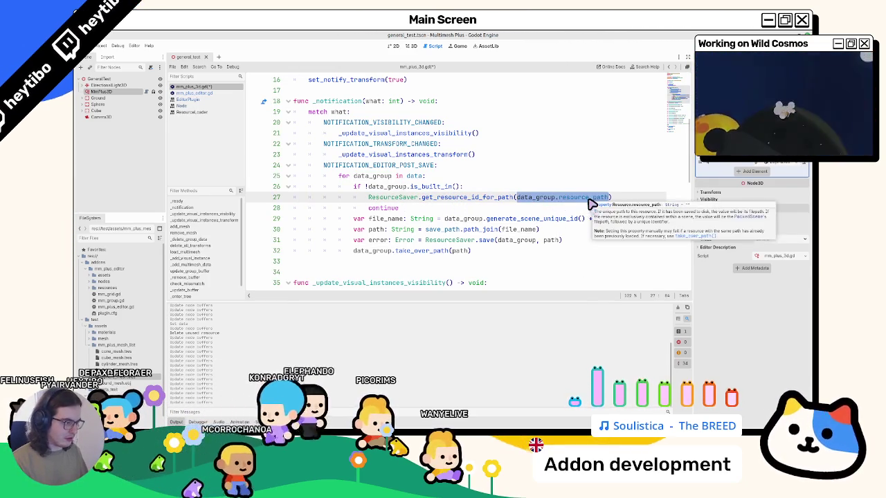
{"action": "key", "text": "ctrl+c"}
{"action": "key", "text": "shift+Home"}
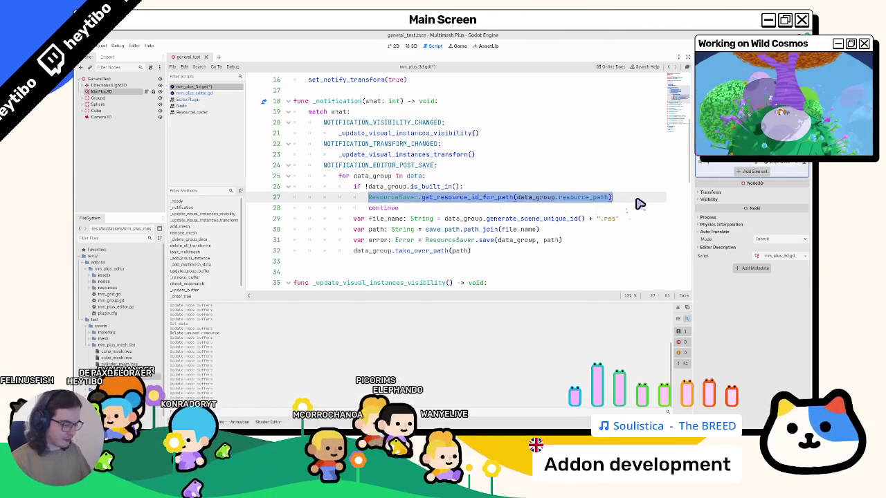
{"action": "type", "text": "print("}
{"action": "key", "text": "ctrl+v"}
{"action": "key", "text": "ctrl+s"}
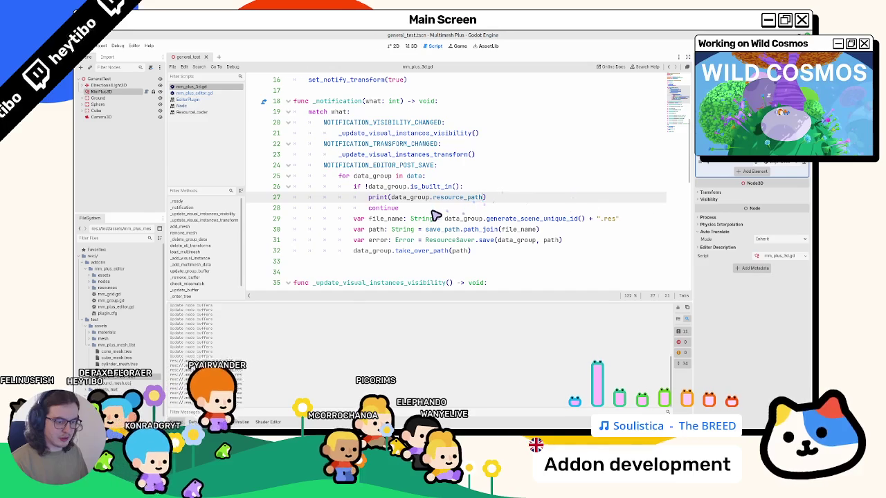
Step: Undo back to the plain data_group.resource_path line
{"action": "key", "text": "ctrl+z"}
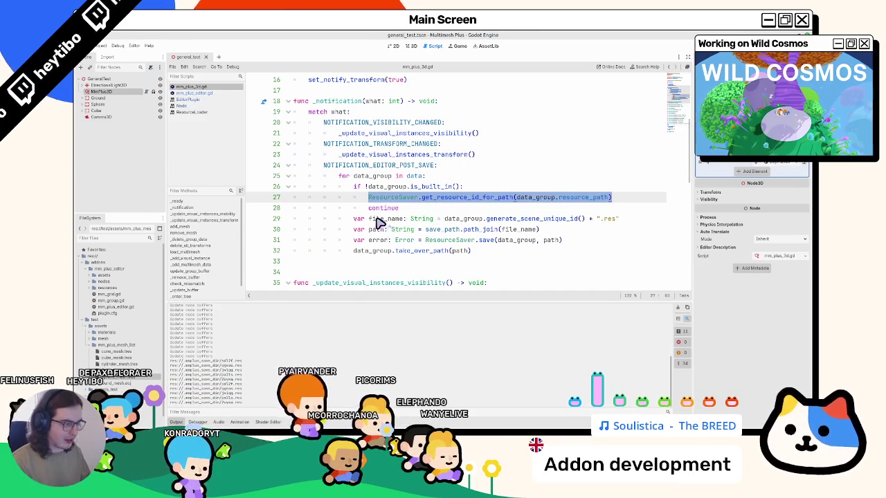
{"action": "key", "text": "ctrl+z"}
{"action": "key", "text": "ctrl+shift+z"}
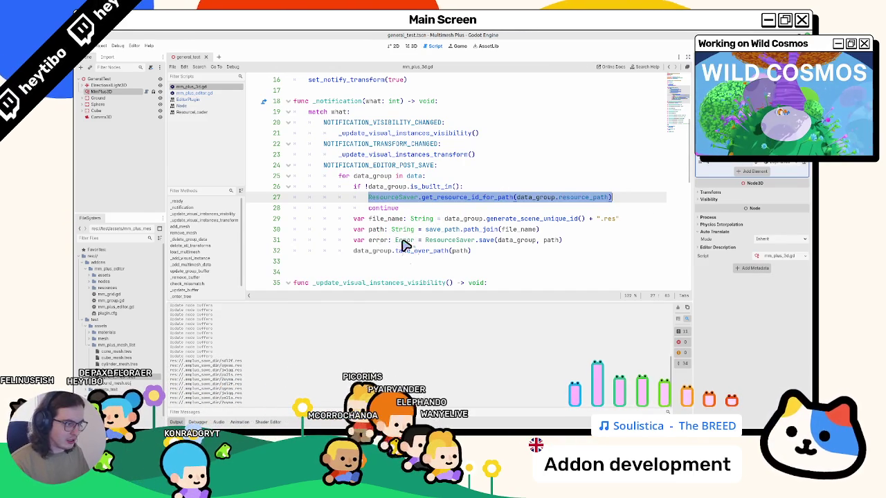
{"action": "key", "text": "ctrl+z"}
Step: Copy the ResourceSaver.save line below line 27, dropping its var error prefix
{"action": "left_click_drag", "start_coordinate": [353, 240], "coordinate": [612, 242]}
{"action": "key", "text": "ctrl+c"}
{"action": "left_click", "coordinate": [485, 200]}
{"action": "key", "text": "Return"}
{"action": "key", "text": "ctrl+v"}
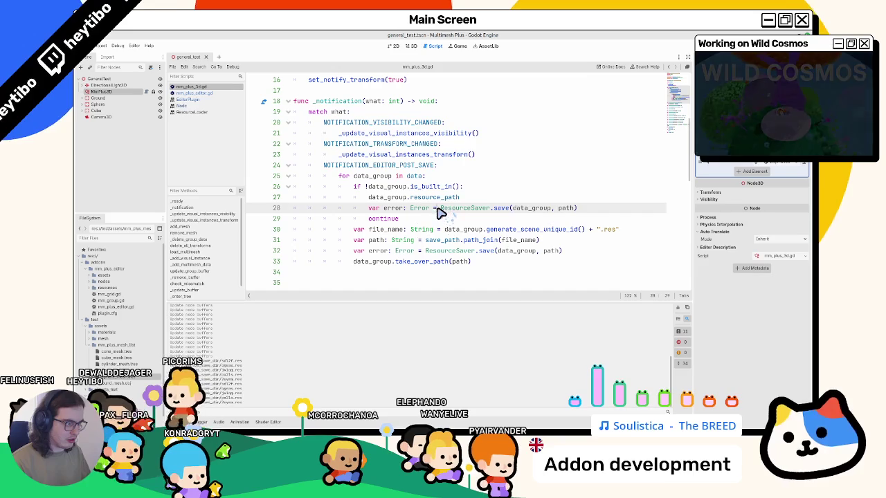
{"action": "left_click_drag", "start_coordinate": [437, 208], "coordinate": [369, 208]}
{"action": "key", "text": "BackSpace"}
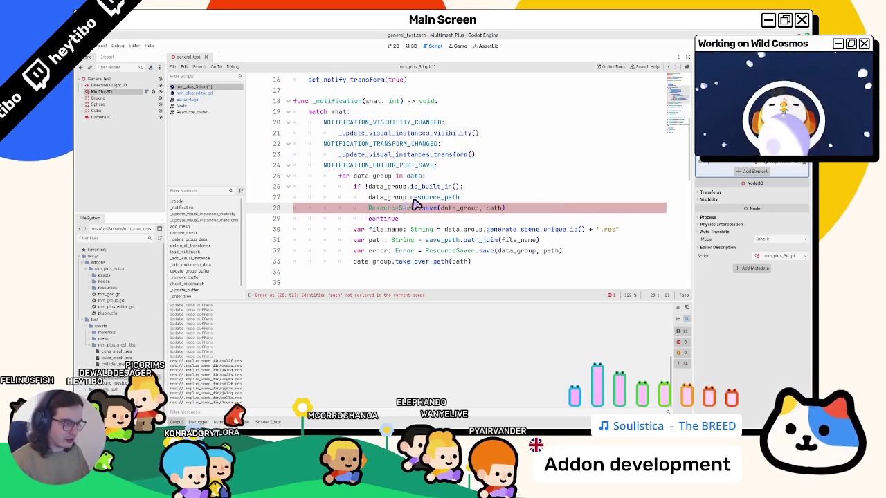
{"action": "type", "text": ".resource_path"}
Step: Make the save path data_group.resource_path, delete the leftover line, and clear Output
{"action": "left_click", "coordinate": [500, 211]}
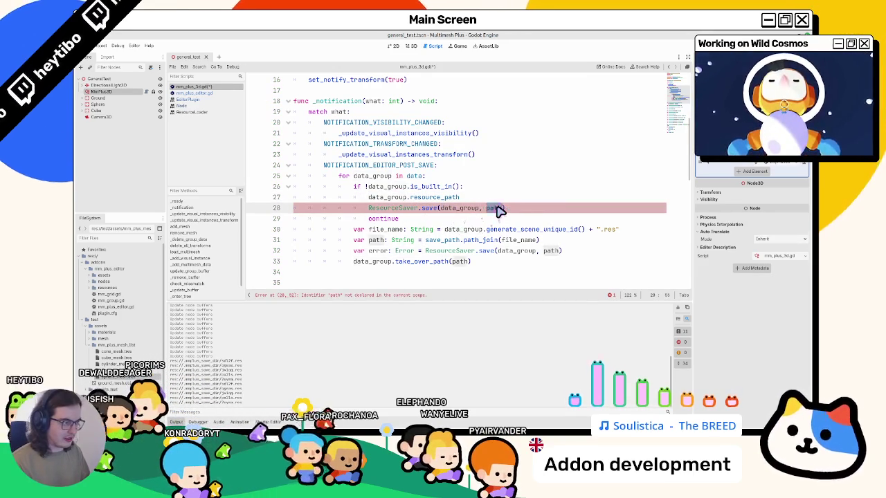
{"action": "left_click", "coordinate": [470, 200]}
{"action": "key", "text": "shift+Home"}
{"action": "key", "text": "ctrl+c"}
{"action": "double_click", "coordinate": [495, 208]}
{"action": "key", "text": "ctrl+v"}
{"action": "key", "text": "Up"}
{"action": "key", "text": "ctrl+shift+k"}
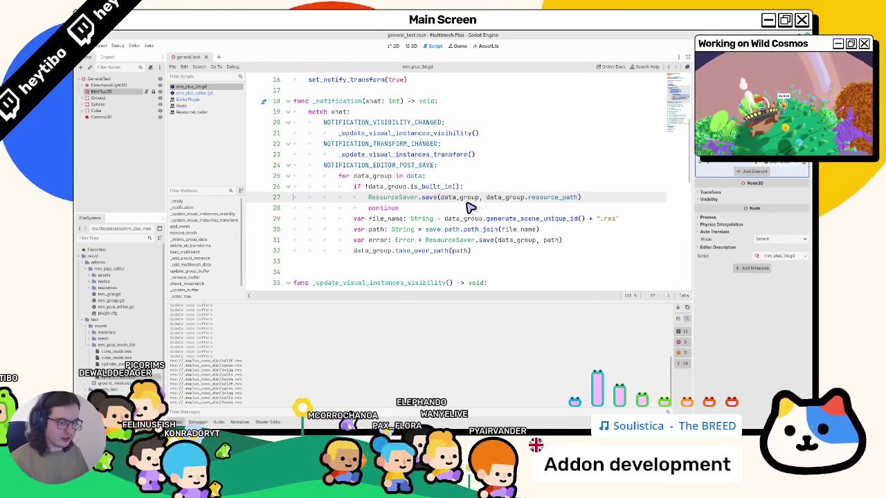
{"action": "left_click", "coordinate": [682, 309]}
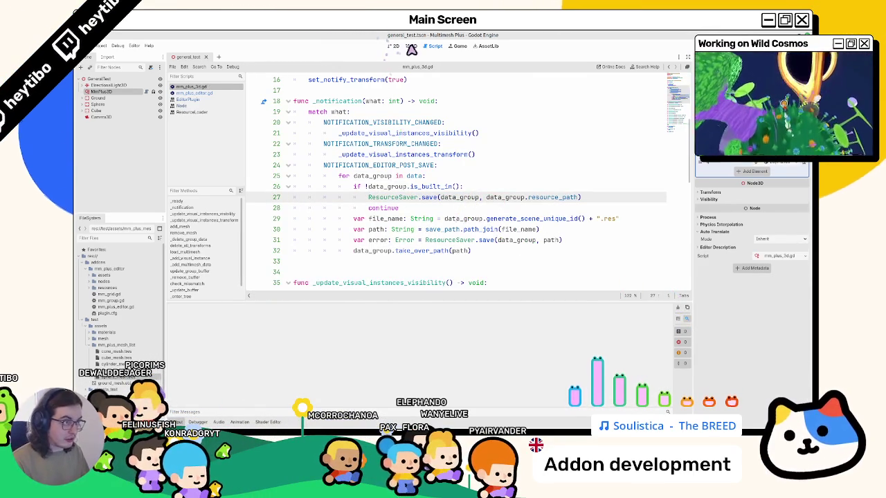
{"action": "left_click", "coordinate": [411, 47]}
Step: Paint scattered instances, then change the script's POST-save notification to PRE-save
{"action": "left_click_drag", "start_coordinate": [346, 243], "coordinate": [356, 187]}
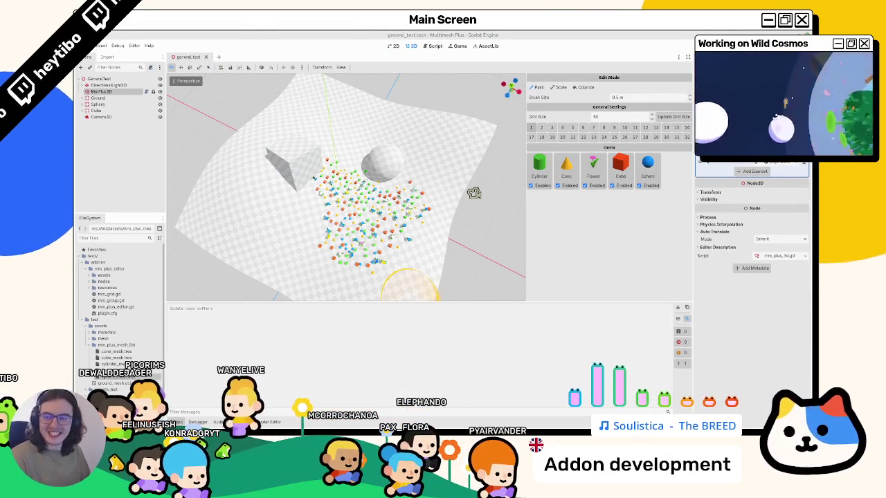
{"action": "left_click_drag", "start_coordinate": [325, 170], "coordinate": [375, 210]}
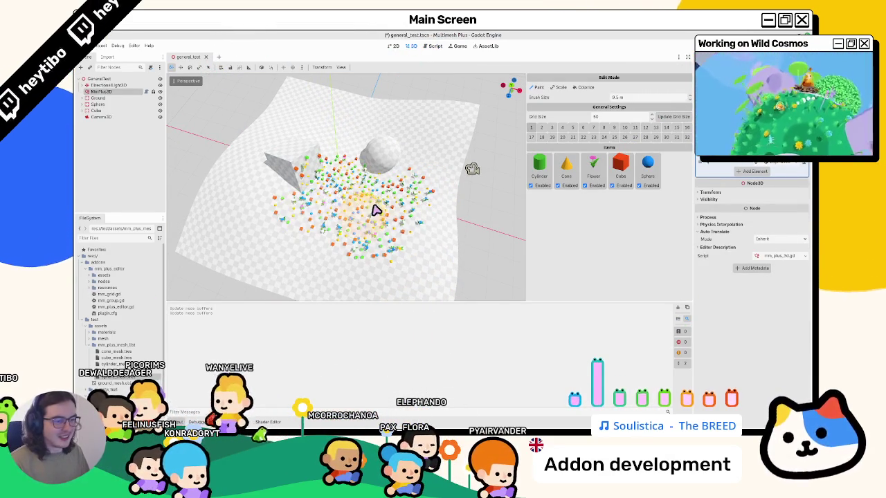
{"action": "left_click", "coordinate": [435, 46]}
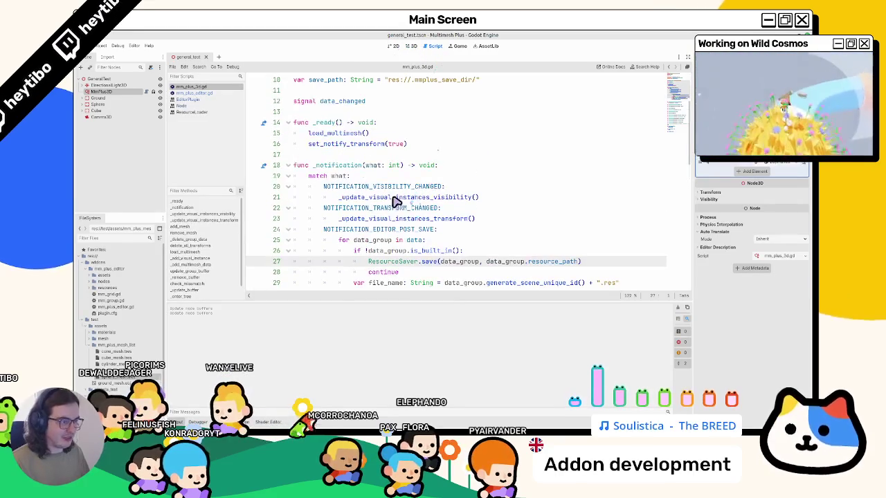
{"action": "left_click", "coordinate": [408, 230]}
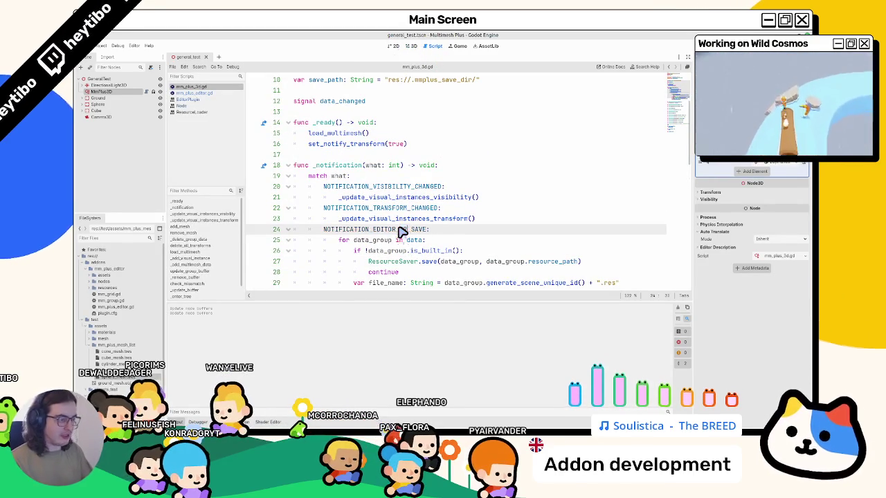
{"action": "key", "text": "BackSpace"}
{"action": "key", "text": "BackSpace"}
{"action": "key", "text": "BackSpace"}
{"action": "type", "text": "PRE"}
{"action": "left_click", "coordinate": [410, 47]}
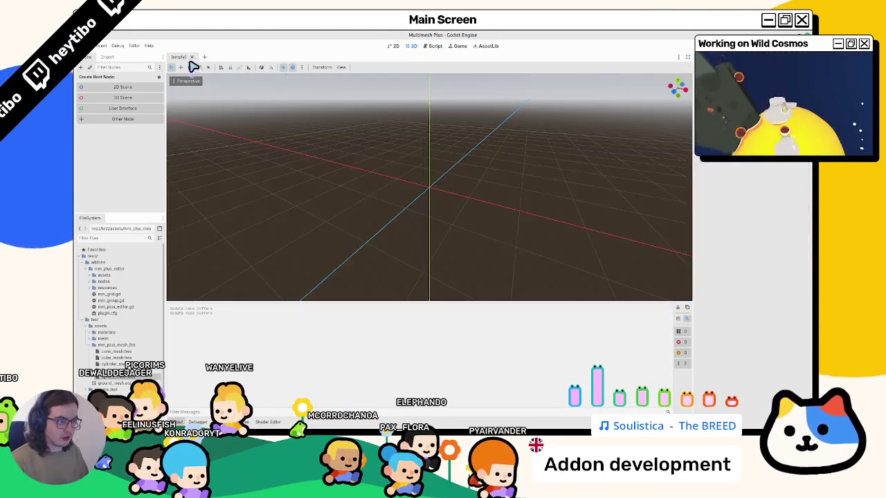
Step: Save the scene, then erase, repaint and trim instances across the ground
{"action": "key", "text": "ctrl+s"}
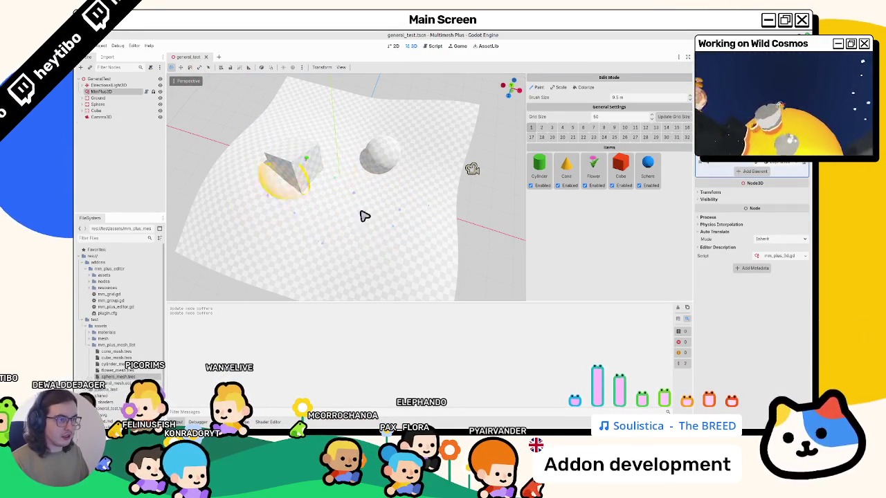
{"action": "left_click_drag", "start_coordinate": [358, 179], "coordinate": [336, 158]}
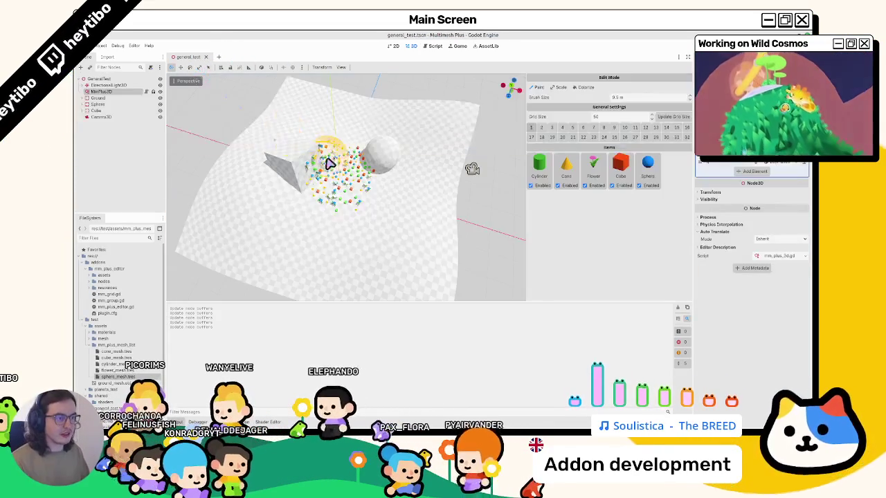
{"action": "mouse_move", "coordinate": [312, 202]}
{"action": "left_mouse_down"}
{"action": "mouse_move", "coordinate": [342, 198]}
{"action": "mouse_move", "coordinate": [320, 184]}
{"action": "mouse_move", "coordinate": [263, 218]}
{"action": "left_mouse_up"}
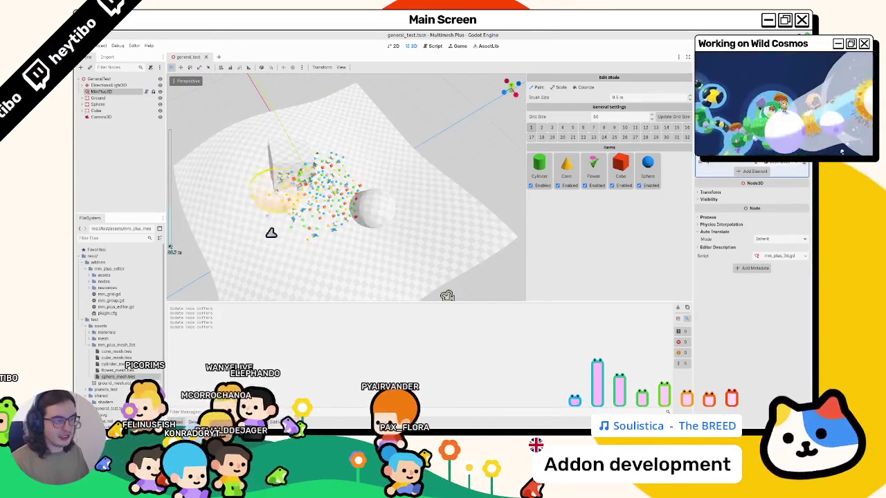
{"action": "mouse_move", "coordinate": [313, 161]}
{"action": "left_mouse_down"}
{"action": "mouse_move", "coordinate": [370, 268]}
{"action": "mouse_move", "coordinate": [245, 174]}
{"action": "left_mouse_up"}
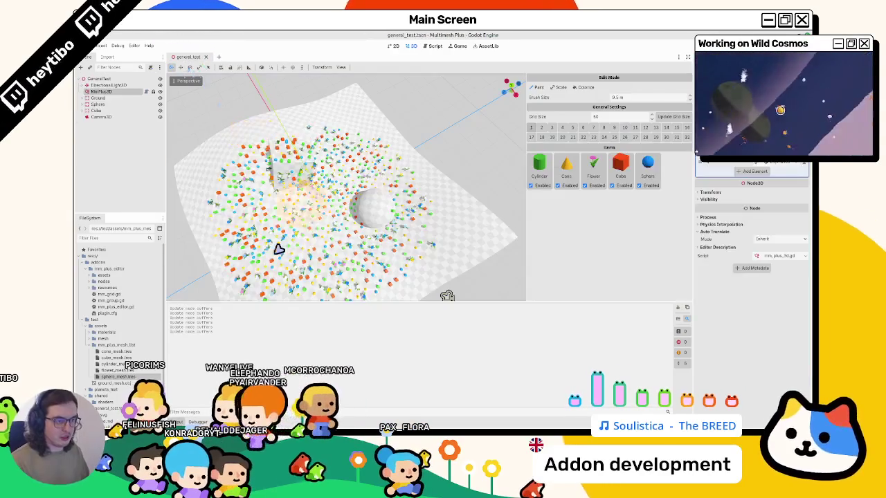
{"action": "mouse_move", "coordinate": [277, 251]}
{"action": "left_mouse_down"}
{"action": "mouse_move", "coordinate": [308, 190]}
{"action": "mouse_move", "coordinate": [398, 281]}
{"action": "mouse_move", "coordinate": [289, 236]}
{"action": "left_mouse_up"}
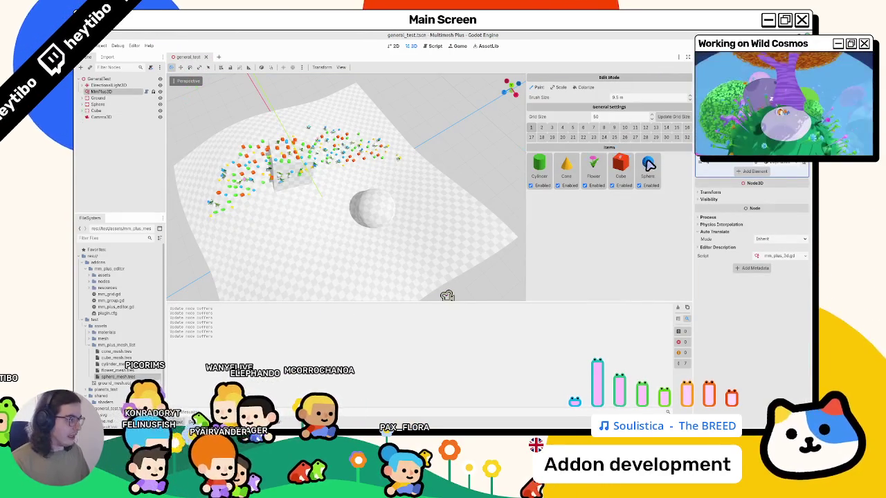
Step: Remove the Sphere and Cone paint items, then close and reopen general_test
{"action": "left_click", "coordinate": [666, 177]}
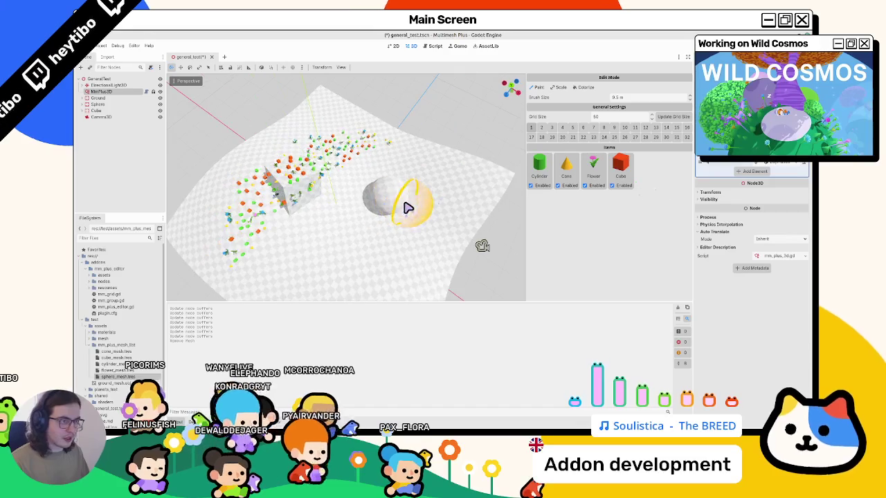
{"action": "left_click", "coordinate": [568, 172]}
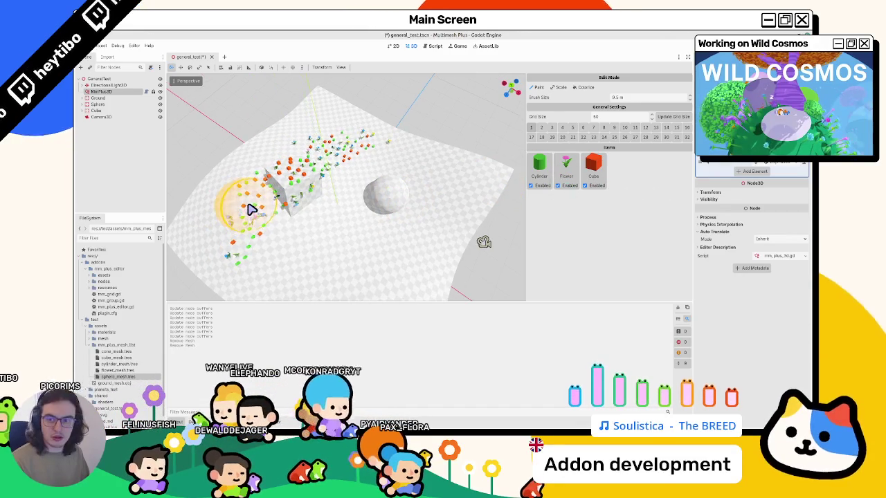
{"action": "middle_click", "coordinate": [193, 59]}
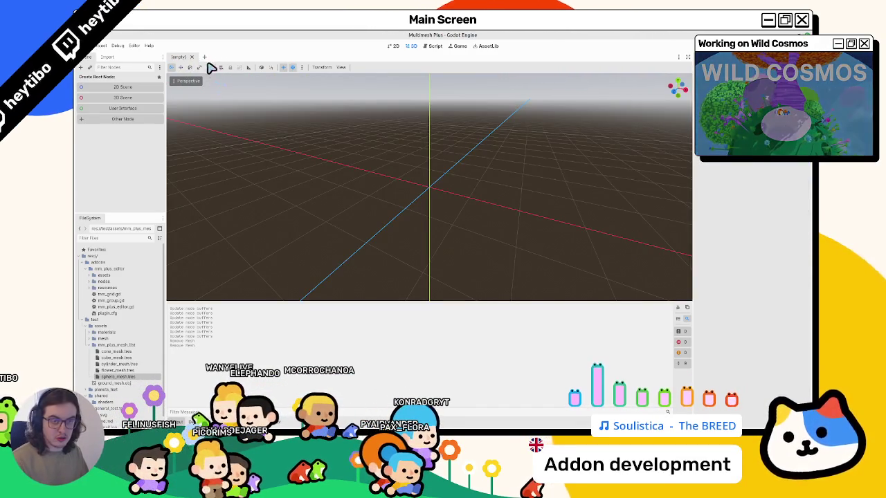
{"action": "key", "text": "ctrl+shift+t"}
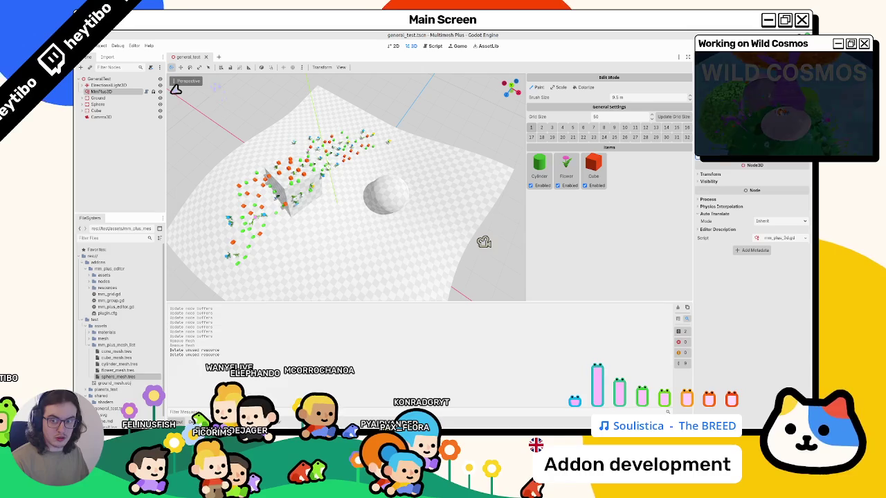
Step: Bring up the .mmplus_save_dir folder and move it clear of the scene
{"action": "key", "text": "alt+Tab"}
{"action": "mouse_move", "coordinate": [388, 154]}
{"action": "left_mouse_down"}
{"action": "mouse_move", "coordinate": [417, 172]}
{"action": "mouse_move", "coordinate": [463, 317]}
{"action": "mouse_move", "coordinate": [400, 325]}
{"action": "left_mouse_up"}
{"action": "left_click", "coordinate": [316, 237]}
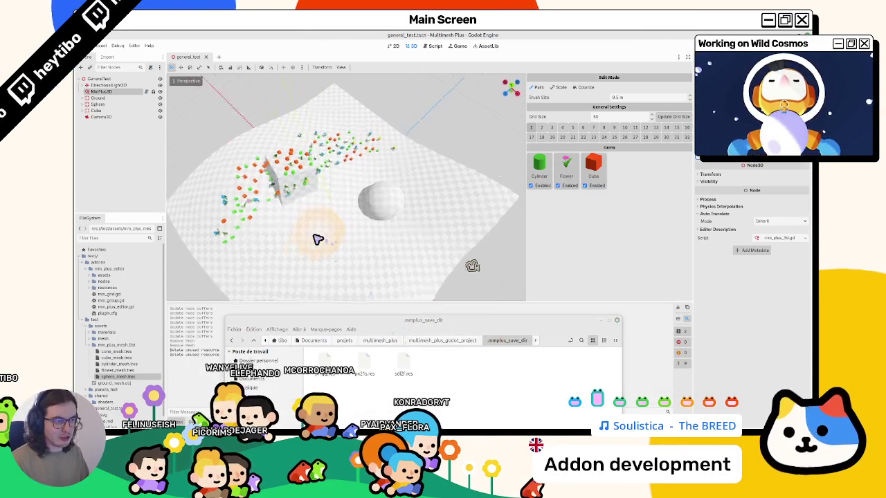
Step: Check the three .res files in .mmplus_save_dir against the painted scatter, then dismiss the window
{"action": "mouse_move", "coordinate": [450, 325]}
{"action": "left_mouse_down"}
{"action": "mouse_move", "coordinate": [452, 263]}
{"action": "mouse_move", "coordinate": [440, 244]}
{"action": "left_mouse_up"}
{"action": "left_click_drag", "start_coordinate": [369, 166], "coordinate": [283, 153]}
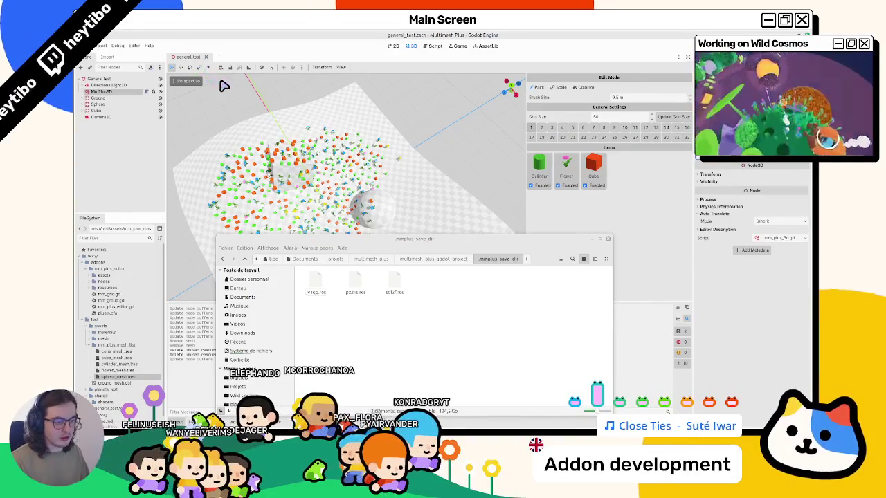
{"action": "left_click", "coordinate": [417, 327]}
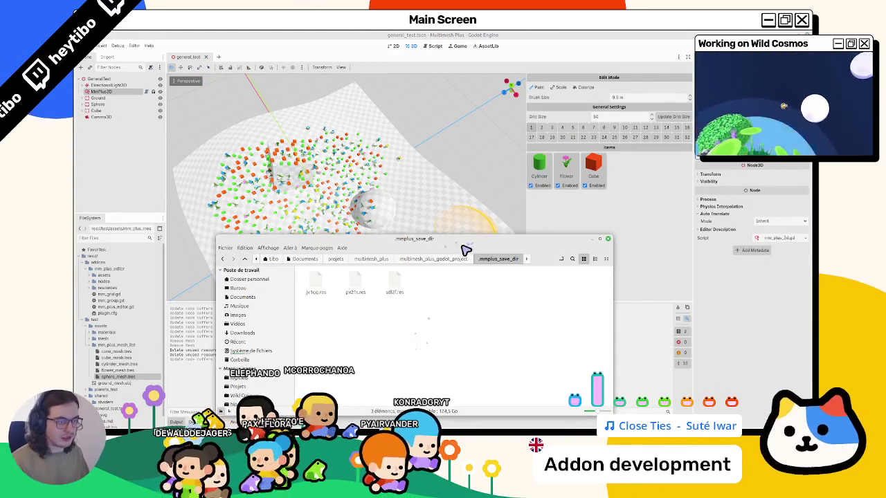
{"action": "key", "text": "alt+Tab"}
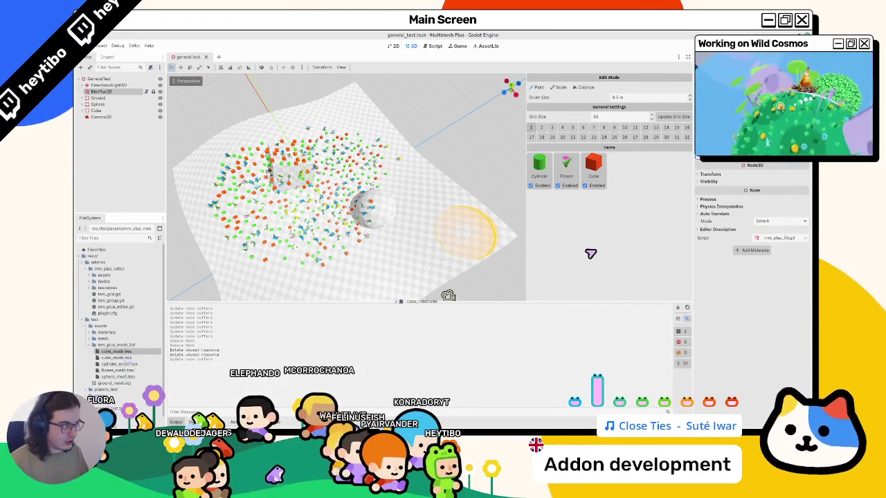
Step: Add cone_mesh.tres and sphere_mesh.tres back as paint items and save the scene
{"action": "left_click_drag", "start_coordinate": [540, 268], "coordinate": [543, 263]}
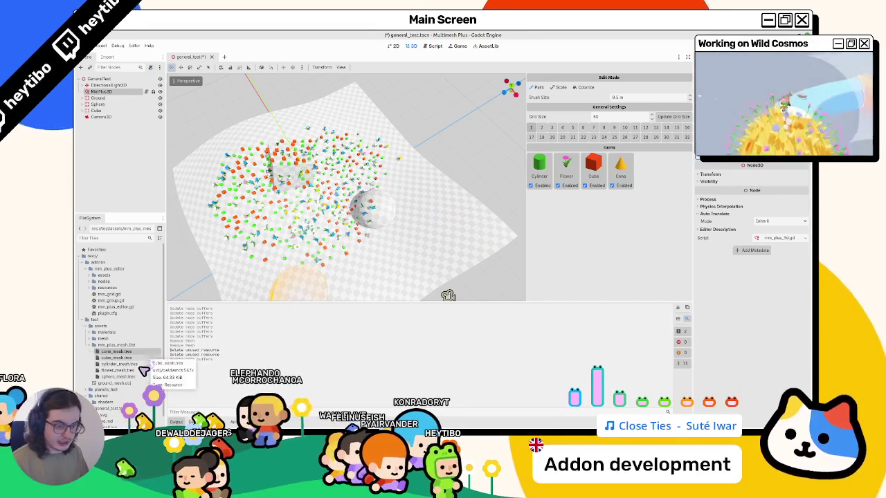
{"action": "left_click_drag", "start_coordinate": [553, 270], "coordinate": [553, 270]}
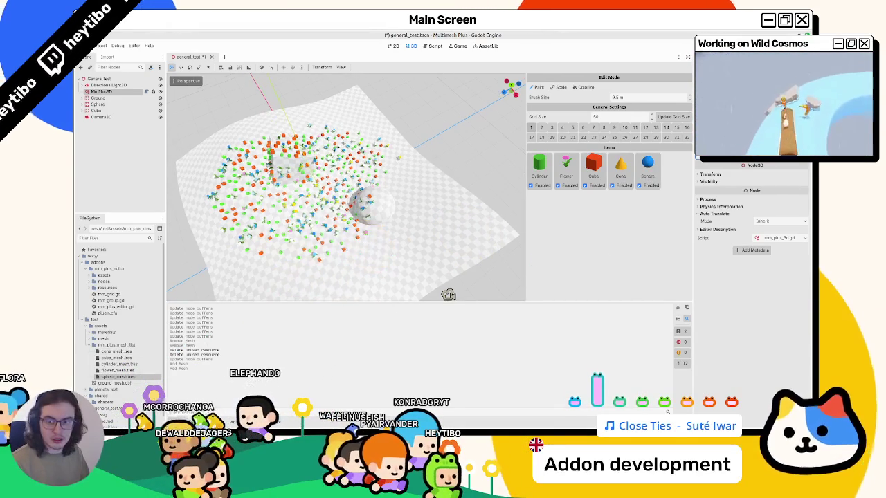
{"action": "key", "text": "alt+Tab"}
{"action": "left_click", "coordinate": [406, 138]}
{"action": "key", "text": "ctrl+s"}
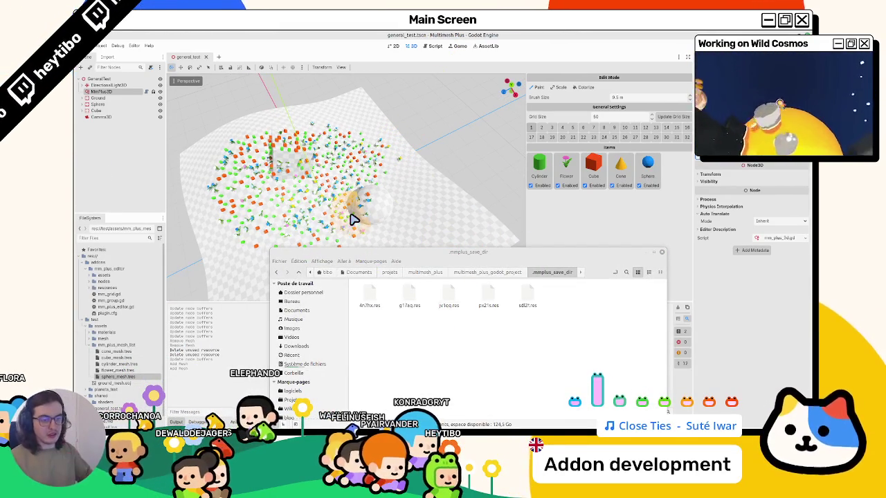
Step: Paint more instances around the sphere, saving after each pass, then close the save folder
{"action": "mouse_move", "coordinate": [328, 189]}
{"action": "left_mouse_down"}
{"action": "mouse_move", "coordinate": [356, 198]}
{"action": "mouse_move", "coordinate": [378, 227]}
{"action": "mouse_move", "coordinate": [356, 230]}
{"action": "mouse_move", "coordinate": [316, 193]}
{"action": "mouse_move", "coordinate": [297, 229]}
{"action": "mouse_move", "coordinate": [353, 184]}
{"action": "mouse_move", "coordinate": [395, 174]}
{"action": "mouse_move", "coordinate": [404, 216]}
{"action": "left_mouse_up"}
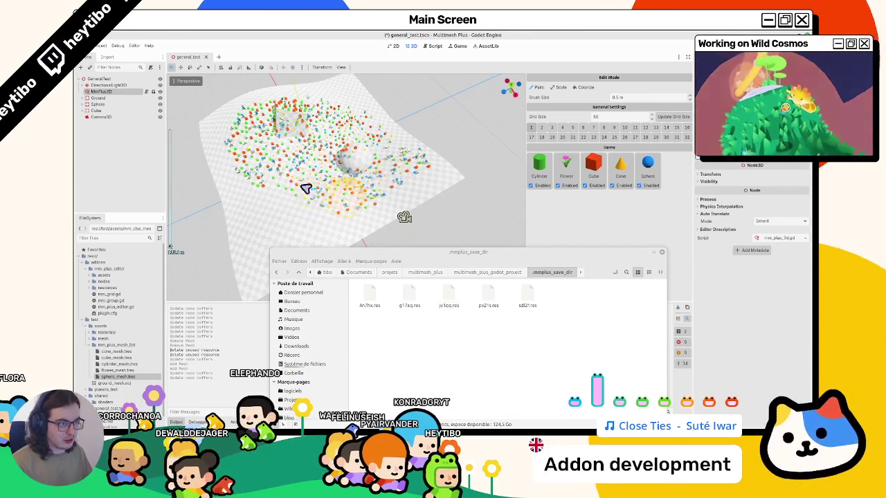
{"action": "key", "text": "ctrl+s"}
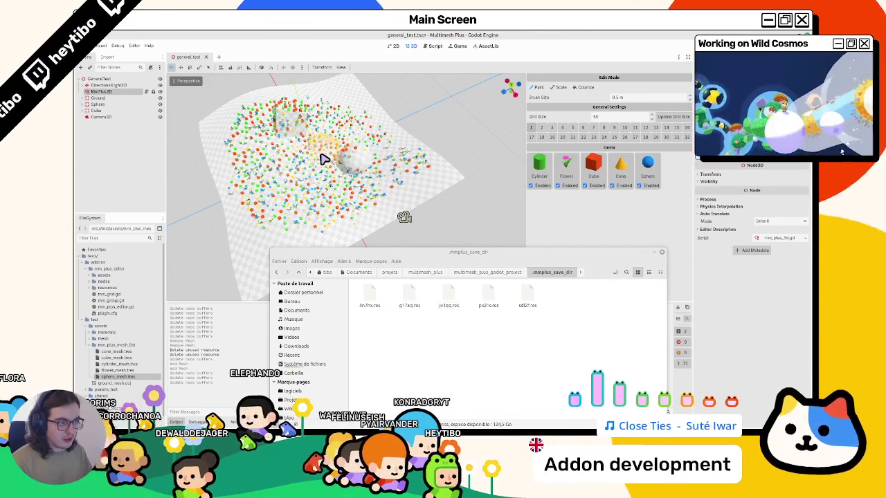
{"action": "left_click_drag", "start_coordinate": [323, 159], "coordinate": [331, 155]}
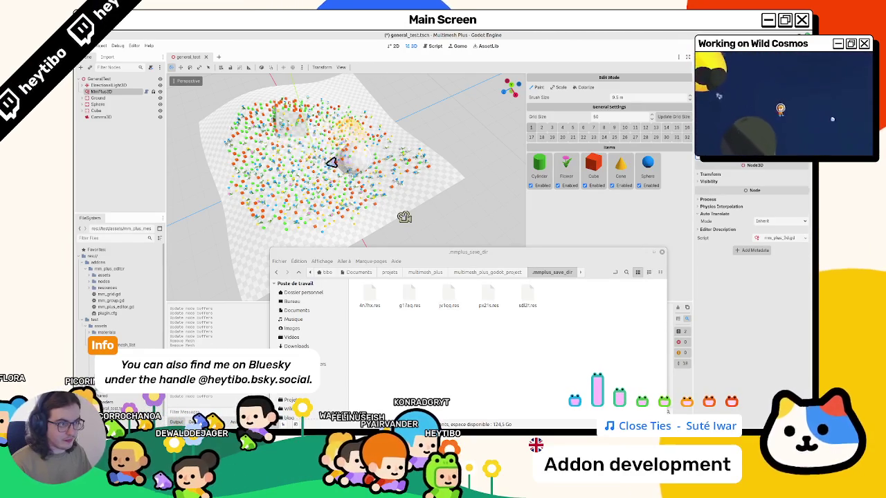
{"action": "left_click_drag", "start_coordinate": [314, 186], "coordinate": [302, 164]}
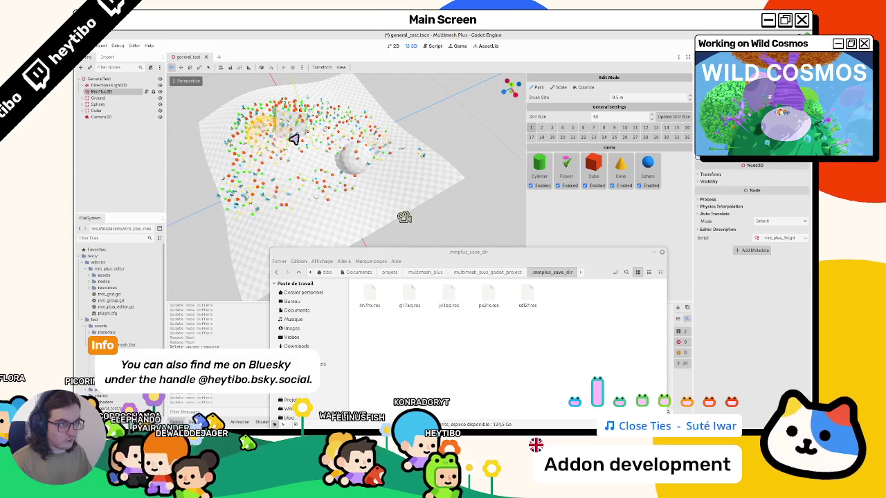
{"action": "scroll", "coordinate": [348, 198], "scroll_direction": "up", "scroll_amount": 3}
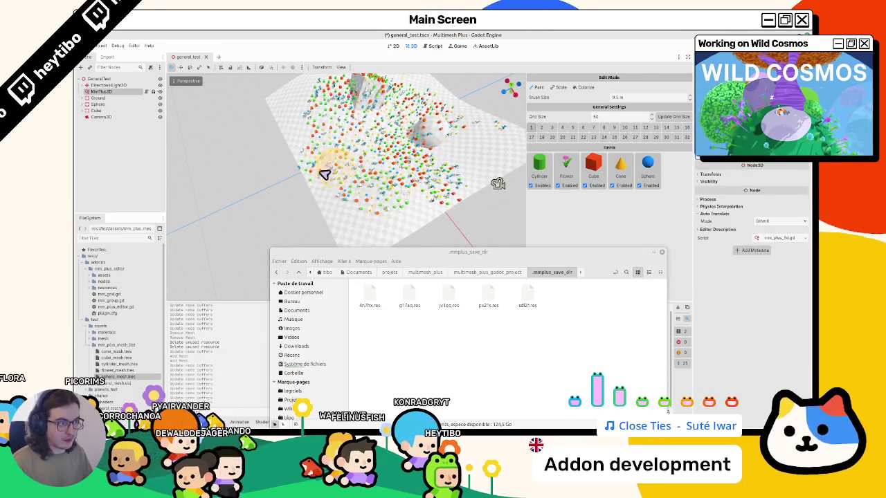
{"action": "key", "text": "ctrl+s"}
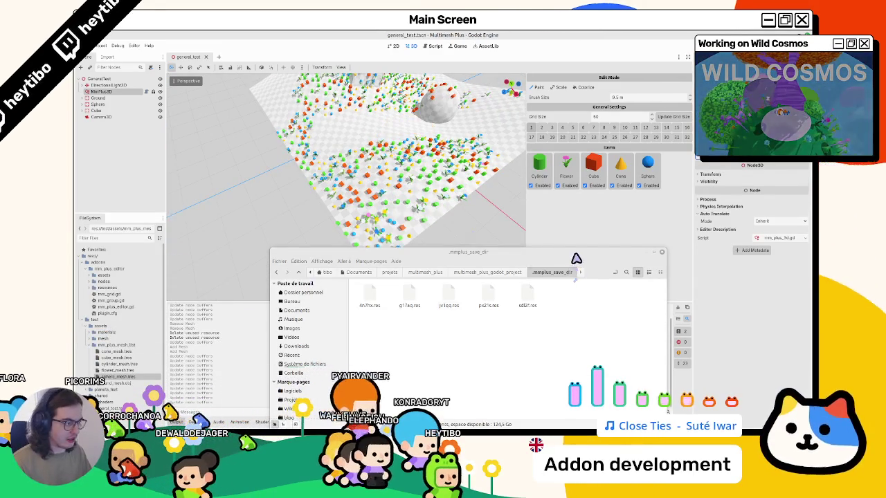
{"action": "key", "text": "ctrl+w"}
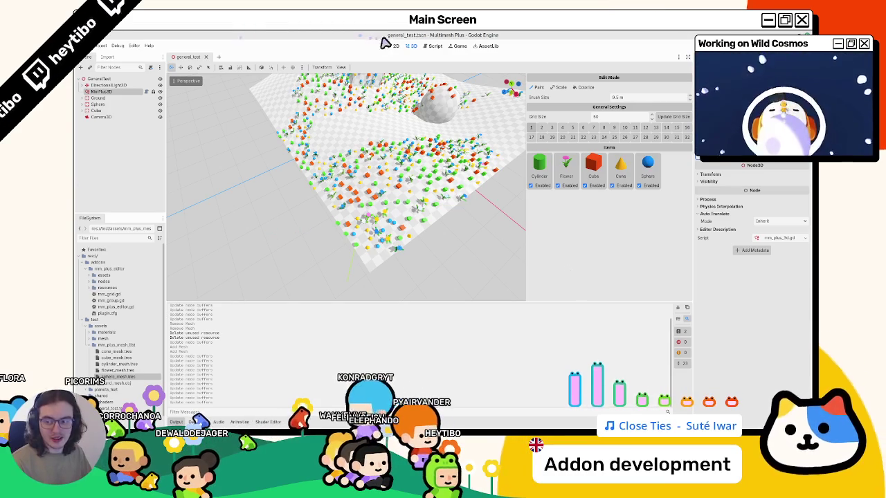
Step: Erase the left part of the painted cluster and save the scene
{"action": "mouse_move", "coordinate": [425, 213]}
{"action": "left_mouse_down"}
{"action": "mouse_move", "coordinate": [445, 206]}
{"action": "mouse_move", "coordinate": [320, 182]}
{"action": "left_mouse_up"}
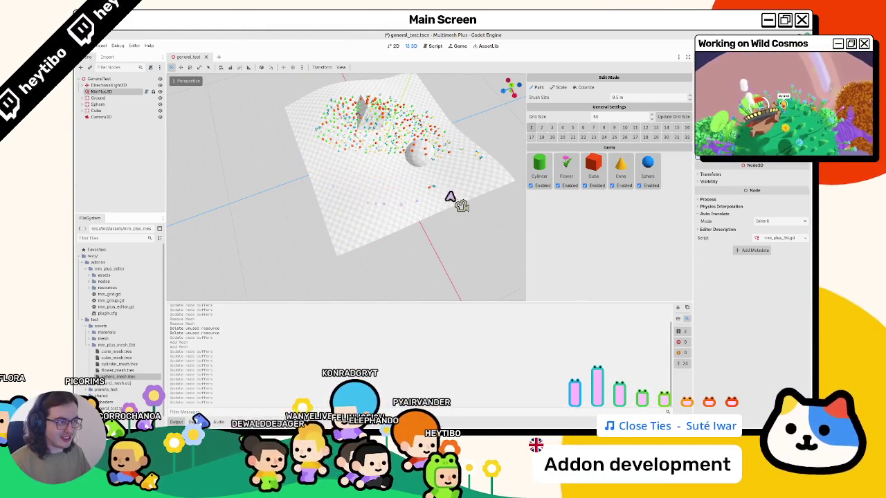
{"action": "scroll", "coordinate": [433, 192], "scroll_direction": "up", "scroll_amount": 3}
{"action": "left_click_drag", "start_coordinate": [466, 190], "coordinate": [311, 229]}
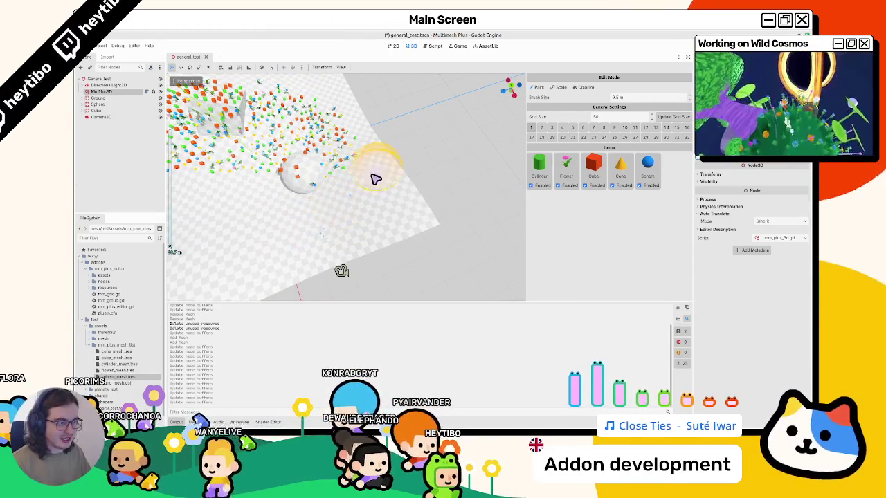
{"action": "left_click_drag", "start_coordinate": [283, 181], "coordinate": [415, 170]}
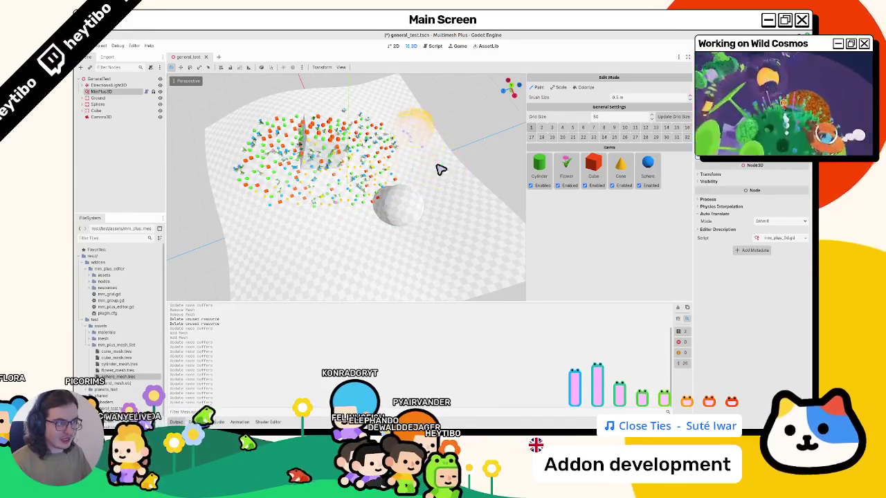
{"action": "mouse_move", "coordinate": [343, 112]}
{"action": "left_mouse_down"}
{"action": "mouse_move", "coordinate": [243, 218]}
{"action": "mouse_move", "coordinate": [267, 224]}
{"action": "mouse_move", "coordinate": [277, 251]}
{"action": "left_mouse_up"}
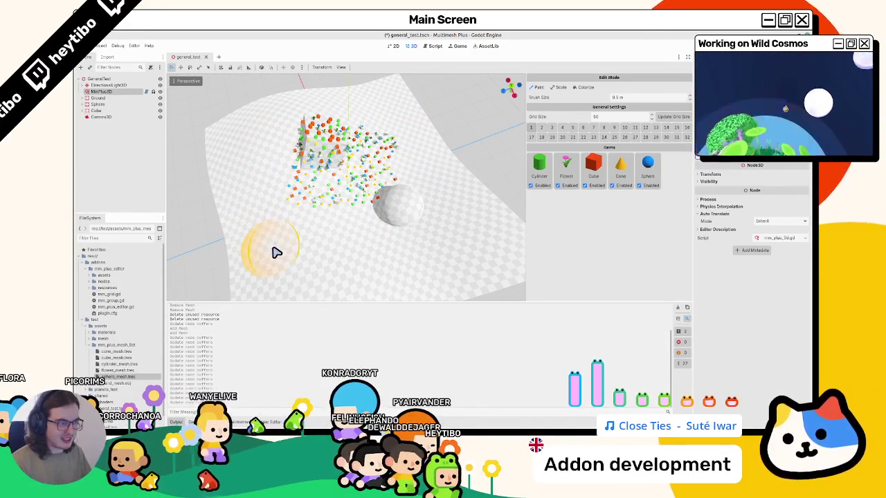
{"action": "key", "text": "ctrl+s"}
Step: Clear the output log, paint new instances across the plane and its left edge, and save
{"action": "left_click", "coordinate": [678, 308]}
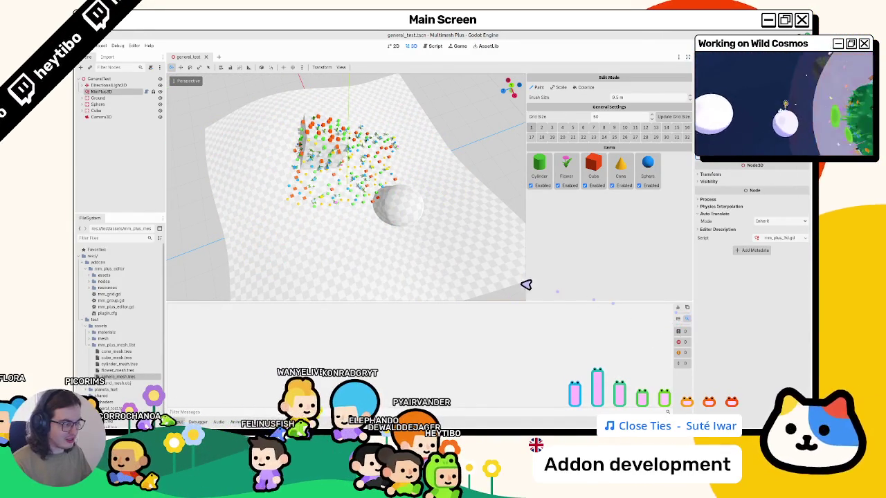
{"action": "mouse_move", "coordinate": [372, 253]}
{"action": "left_mouse_down"}
{"action": "mouse_move", "coordinate": [370, 203]}
{"action": "mouse_move", "coordinate": [395, 249]}
{"action": "mouse_move", "coordinate": [402, 211]}
{"action": "mouse_move", "coordinate": [420, 211]}
{"action": "mouse_move", "coordinate": [326, 257]}
{"action": "left_mouse_up"}
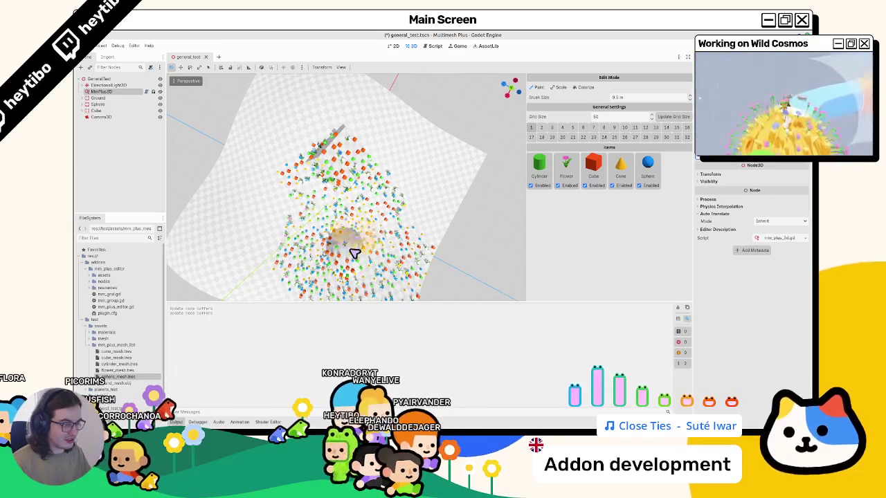
{"action": "mouse_move", "coordinate": [305, 217]}
{"action": "left_mouse_down"}
{"action": "mouse_move", "coordinate": [300, 148]}
{"action": "mouse_move", "coordinate": [332, 204]}
{"action": "mouse_move", "coordinate": [399, 178]}
{"action": "mouse_move", "coordinate": [359, 141]}
{"action": "mouse_move", "coordinate": [300, 149]}
{"action": "mouse_move", "coordinate": [356, 134]}
{"action": "mouse_move", "coordinate": [255, 174]}
{"action": "mouse_move", "coordinate": [320, 130]}
{"action": "mouse_move", "coordinate": [366, 223]}
{"action": "mouse_move", "coordinate": [243, 233]}
{"action": "mouse_move", "coordinate": [286, 249]}
{"action": "mouse_move", "coordinate": [340, 173]}
{"action": "mouse_move", "coordinate": [300, 240]}
{"action": "mouse_move", "coordinate": [356, 228]}
{"action": "mouse_move", "coordinate": [295, 191]}
{"action": "left_mouse_up"}
{"action": "key", "text": "ctrl+s"}
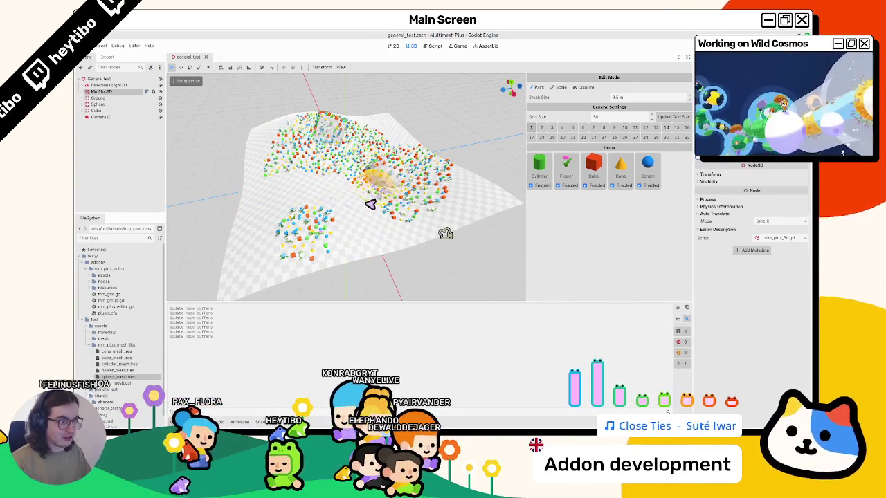
Step: Review the addon's script code, then return to the 3D scene view
{"action": "scroll", "coordinate": [372, 208], "scroll_direction": "up", "scroll_amount": 3}
{"action": "scroll", "coordinate": [383, 223], "scroll_direction": "down", "scroll_amount": 5}
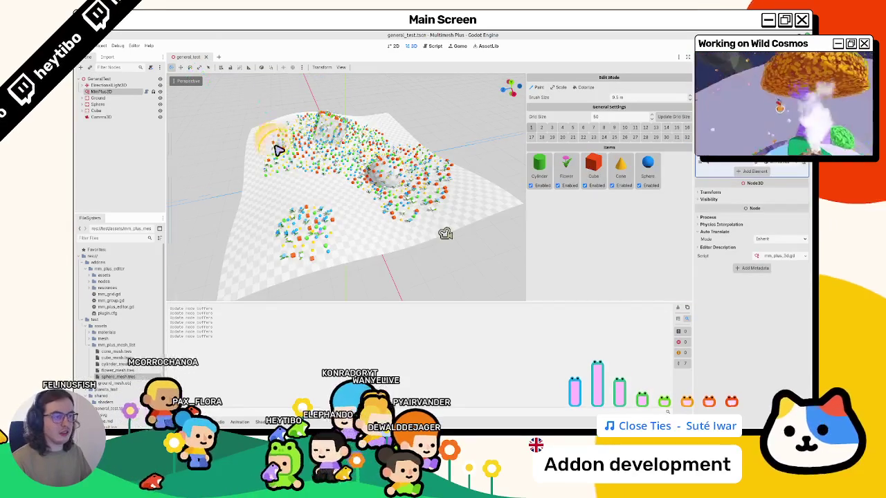
{"action": "left_click_drag", "start_coordinate": [277, 143], "coordinate": [322, 191]}
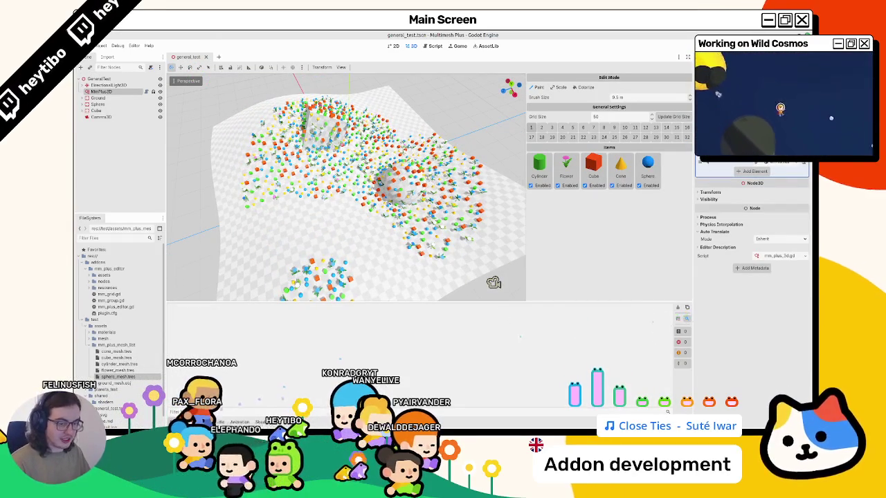
{"action": "scroll", "coordinate": [493, 282], "scroll_direction": "up", "scroll_amount": 3}
{"action": "left_click", "coordinate": [435, 46]}
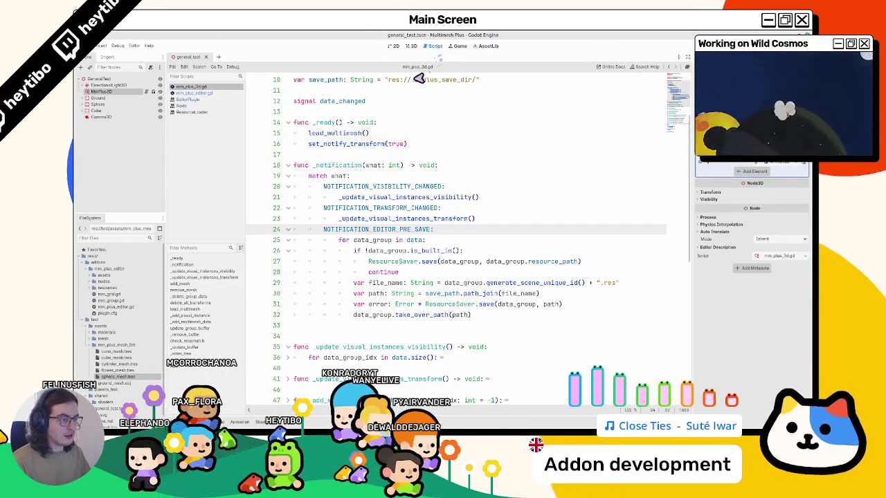
{"action": "scroll", "coordinate": [281, 100], "scroll_direction": "down", "scroll_amount": 4}
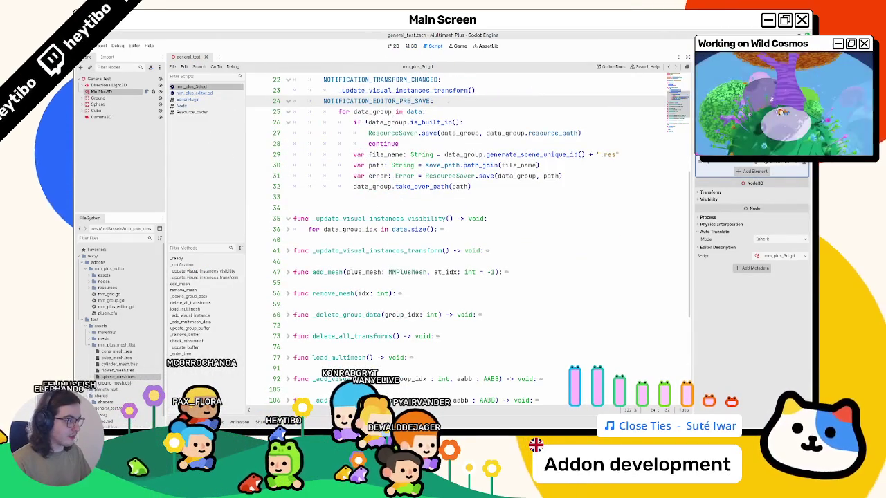
{"action": "mouse_move", "coordinate": [693, 136]}
{"action": "left_mouse_down"}
{"action": "mouse_move", "coordinate": [681, 136]}
{"action": "mouse_move", "coordinate": [740, 136]}
{"action": "mouse_move", "coordinate": [604, 137]}
{"action": "mouse_move", "coordinate": [609, 111]}
{"action": "left_mouse_up"}
{"action": "left_click", "coordinate": [411, 47]}
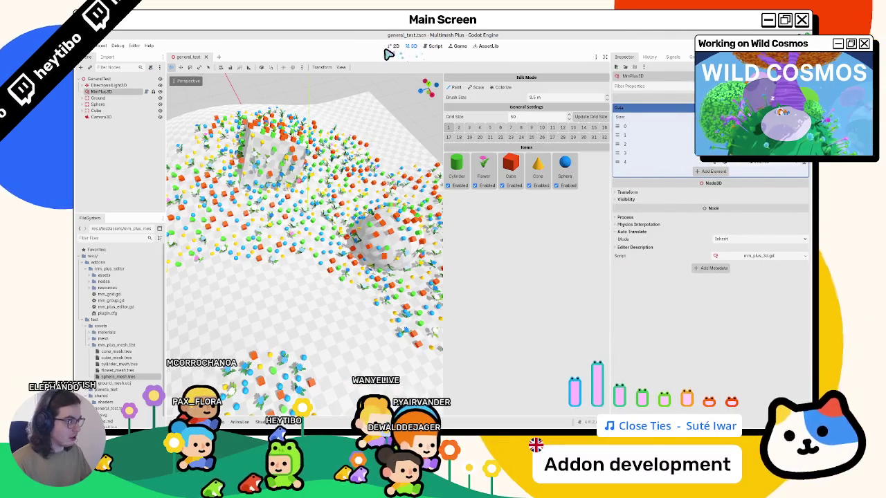
{"action": "left_click", "coordinate": [396, 46]}
{"action": "left_click", "coordinate": [409, 48]}
Step: Run git status in the terminal, then paint instances around the brush on the ground
{"action": "key", "text": "alt+Tab"}
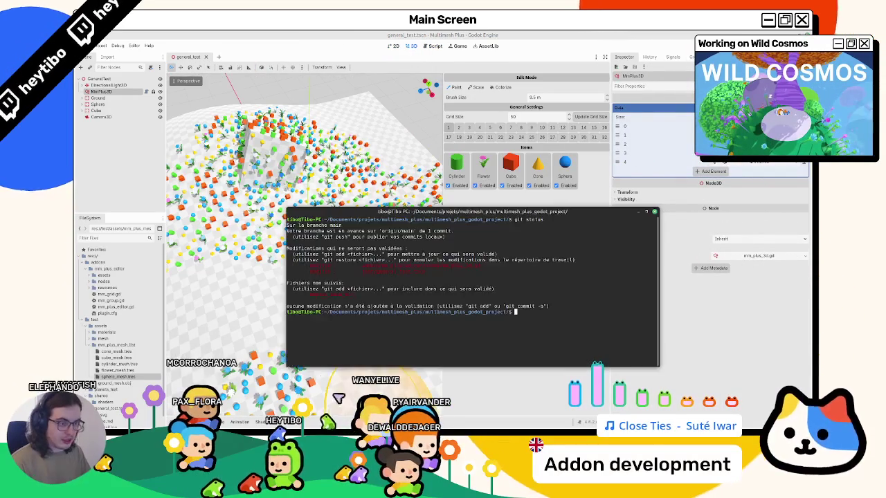
{"action": "type", "text": "atus"}
{"action": "key", "text": "Return"}
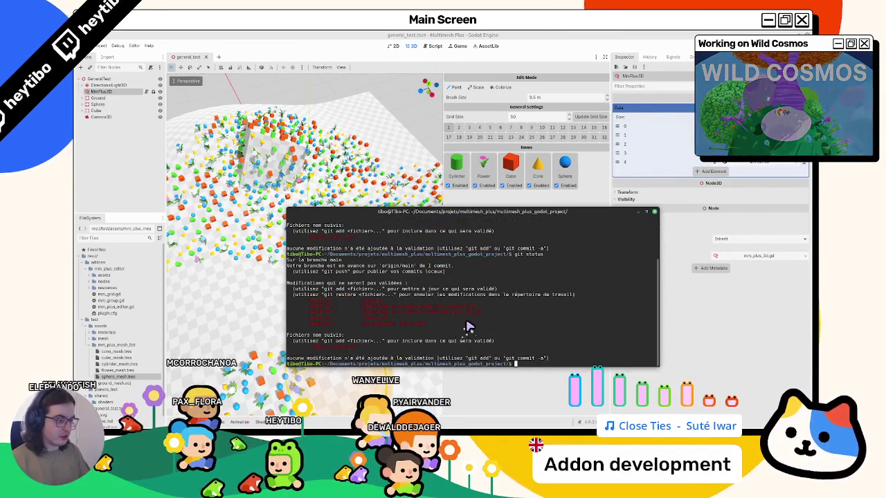
{"action": "key", "text": "alt+Tab"}
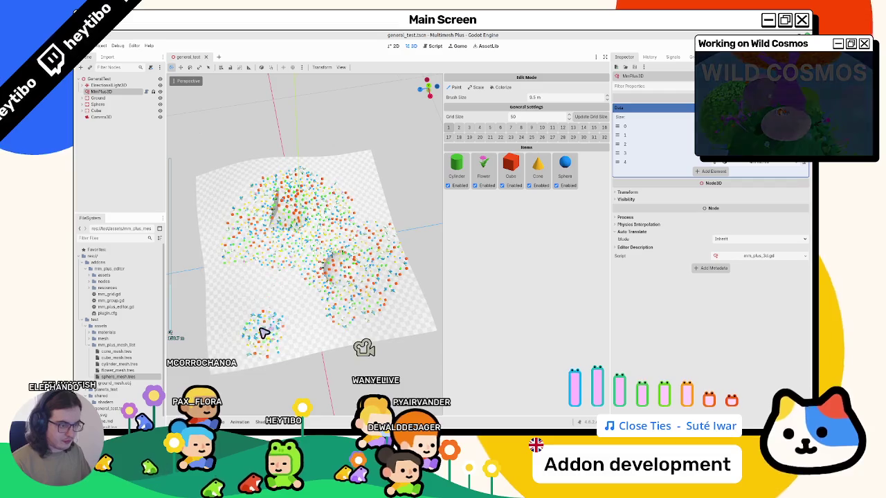
{"action": "left_click", "coordinate": [277, 331]}
Step: Repaint the scatter, then erase nearly all the existing instances from the plane
{"action": "left_click", "coordinate": [273, 340]}
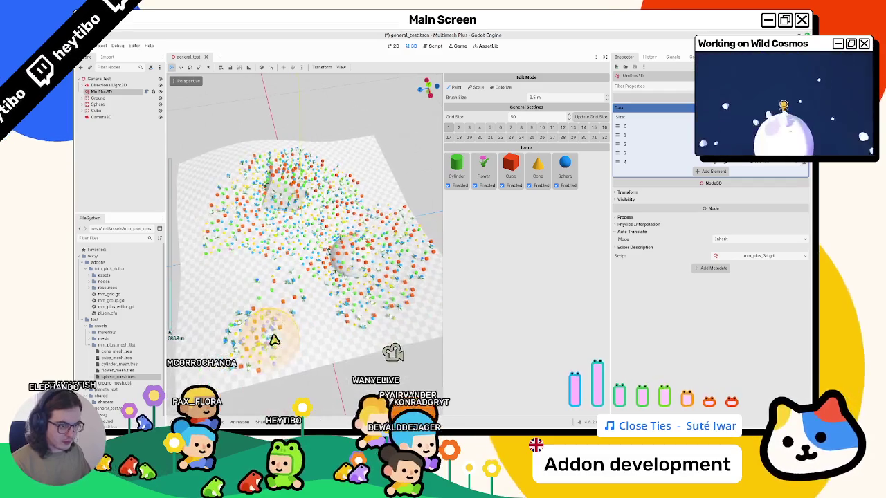
{"action": "left_click", "coordinate": [296, 273]}
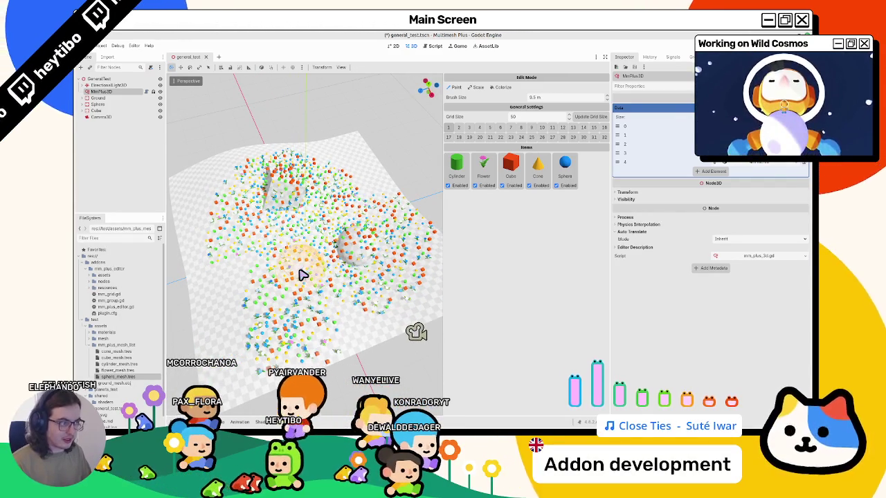
{"action": "mouse_move", "coordinate": [304, 325]}
{"action": "left_mouse_down"}
{"action": "mouse_move", "coordinate": [337, 287]}
{"action": "mouse_move", "coordinate": [422, 242]}
{"action": "mouse_move", "coordinate": [401, 269]}
{"action": "left_mouse_up"}
{"action": "scroll", "coordinate": [374, 332], "scroll_direction": "up", "scroll_amount": 5}
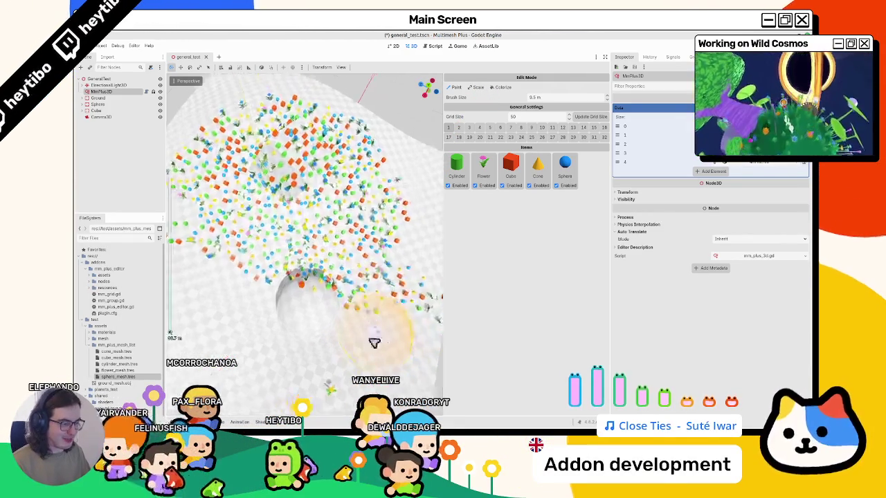
{"action": "mouse_move", "coordinate": [321, 288]}
{"action": "left_mouse_down"}
{"action": "mouse_move", "coordinate": [382, 201]}
{"action": "mouse_move", "coordinate": [330, 108]}
{"action": "mouse_move", "coordinate": [279, 198]}
{"action": "mouse_move", "coordinate": [254, 163]}
{"action": "left_mouse_up"}
{"action": "scroll", "coordinate": [254, 163], "scroll_direction": "down", "scroll_amount": 4}
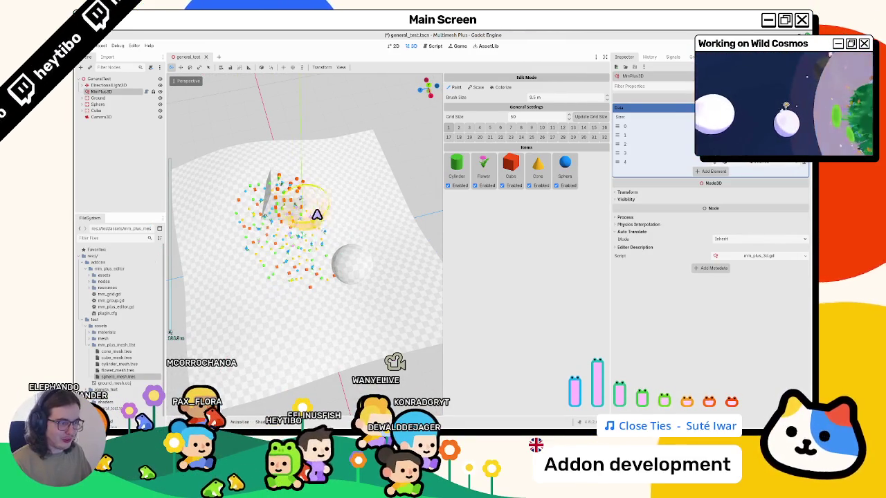
{"action": "left_click_drag", "start_coordinate": [328, 243], "coordinate": [286, 236]}
Step: Paint a dense mesh scatter, enlarge the brush to 35 m, paint more, and save
{"action": "mouse_move", "coordinate": [334, 238]}
{"action": "left_mouse_down"}
{"action": "mouse_move", "coordinate": [300, 228]}
{"action": "mouse_move", "coordinate": [224, 293]}
{"action": "mouse_move", "coordinate": [259, 321]}
{"action": "mouse_move", "coordinate": [408, 148]}
{"action": "left_mouse_up"}
{"action": "left_click_drag", "start_coordinate": [485, 97], "coordinate": [539, 96]}
{"action": "scroll", "coordinate": [281, 253], "scroll_direction": "down", "scroll_amount": 5}
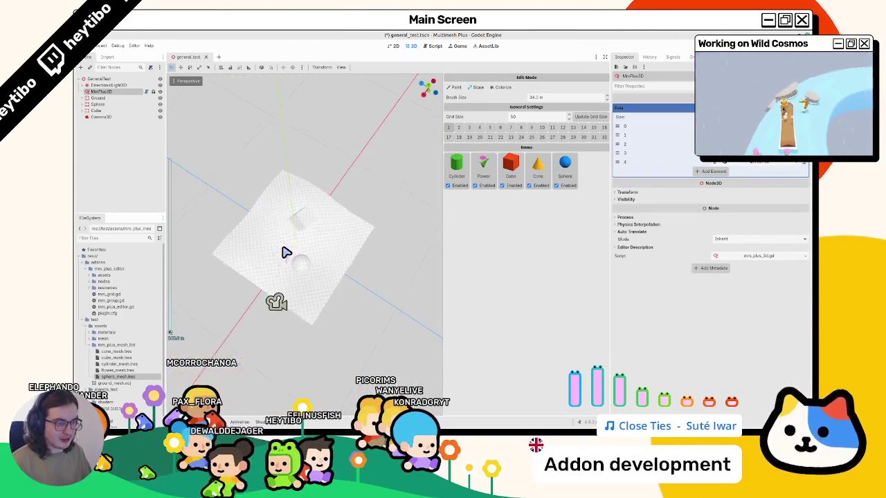
{"action": "scroll", "coordinate": [287, 252], "scroll_direction": "up", "scroll_amount": 8}
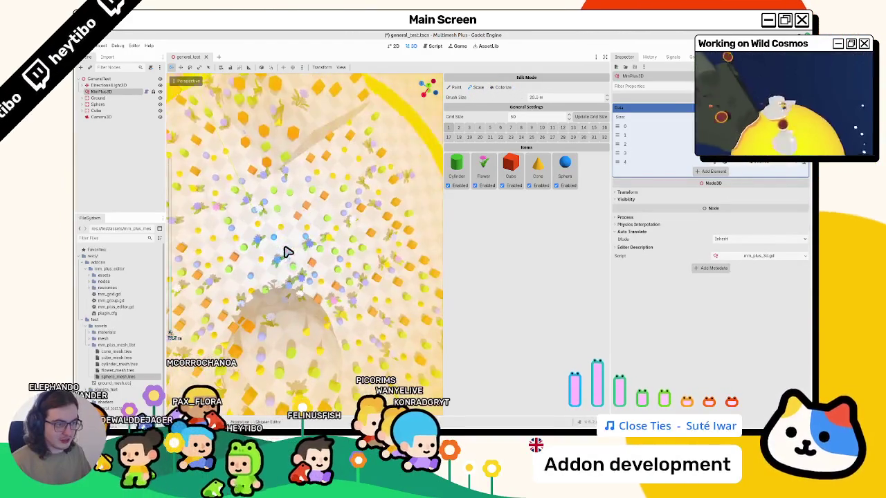
{"action": "scroll", "coordinate": [280, 258], "scroll_direction": "down", "scroll_amount": 5}
{"action": "scroll", "coordinate": [265, 238], "scroll_direction": "up", "scroll_amount": 2}
{"action": "mouse_move", "coordinate": [297, 233]}
{"action": "left_mouse_down"}
{"action": "mouse_move", "coordinate": [339, 249]}
{"action": "mouse_move", "coordinate": [358, 290]}
{"action": "mouse_move", "coordinate": [372, 264]}
{"action": "left_mouse_up"}
{"action": "left_click_drag", "start_coordinate": [388, 229], "coordinate": [356, 253]}
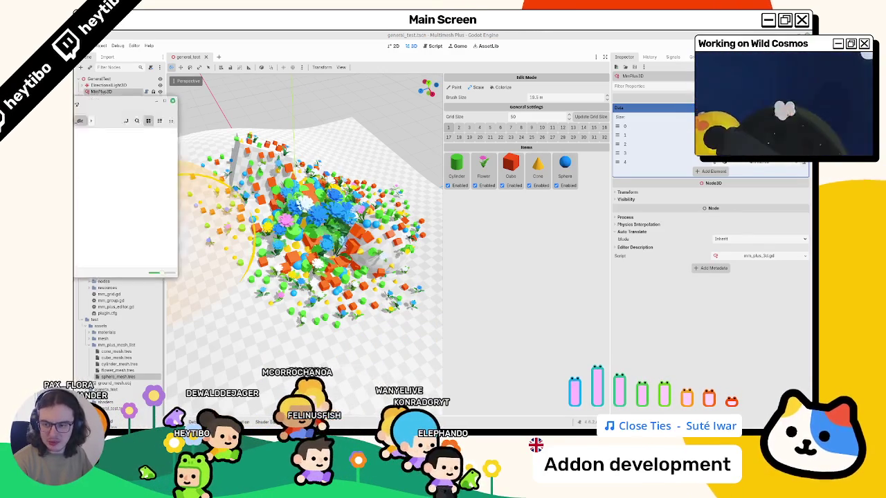
{"action": "key", "text": "alt+Tab"}
{"action": "mouse_move", "coordinate": [384, 127]}
{"action": "left_mouse_down"}
{"action": "mouse_move", "coordinate": [198, 152]}
{"action": "mouse_move", "coordinate": [217, 182]}
{"action": "mouse_move", "coordinate": [885, 173]}
{"action": "left_mouse_up"}
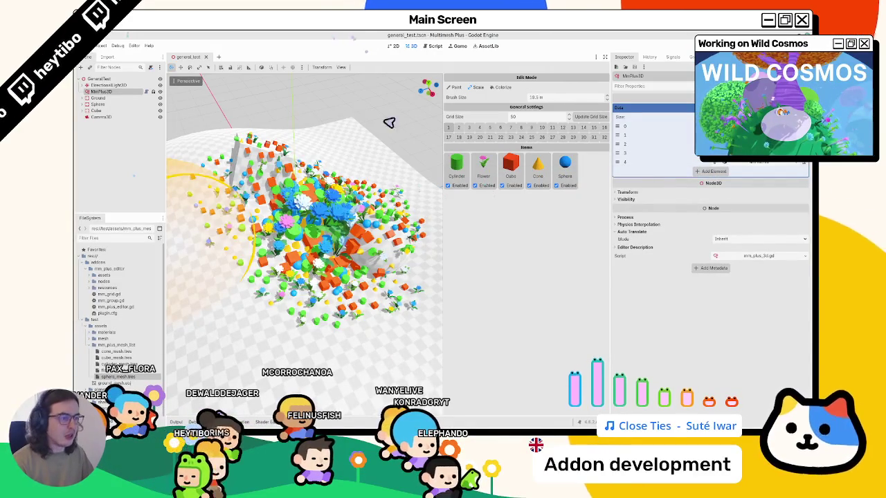
Step: Run git diff and scroll through the changes to the addon scripts, readme and test scene
{"action": "scroll", "coordinate": [304, 270], "scroll_direction": "up", "scroll_amount": 3}
{"action": "key", "text": "alt+Tab"}
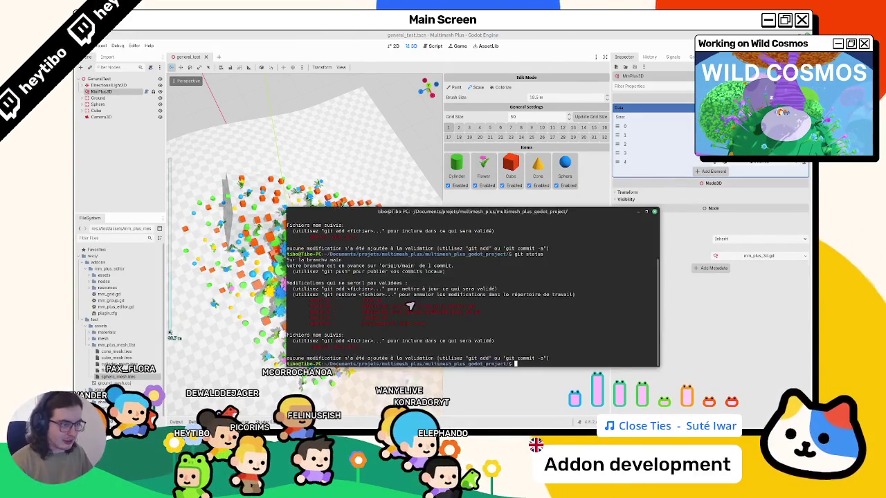
{"action": "type", "text": "git status"}
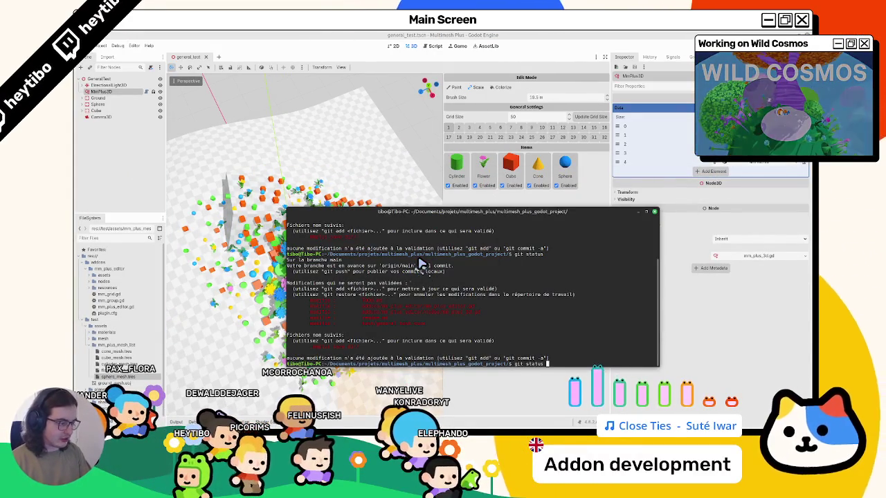
{"action": "key", "text": "BackSpace"}
{"action": "key", "text": "BackSpace"}
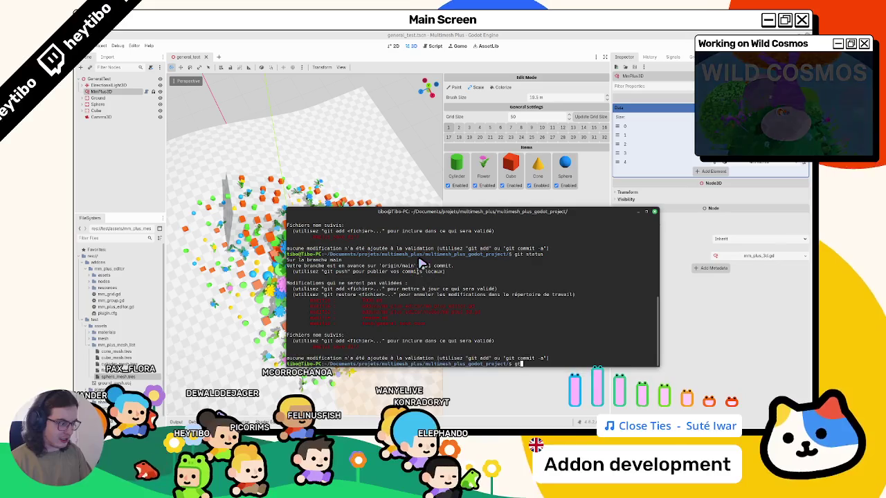
{"action": "type", "text": "diff"}
{"action": "key", "text": "Return"}
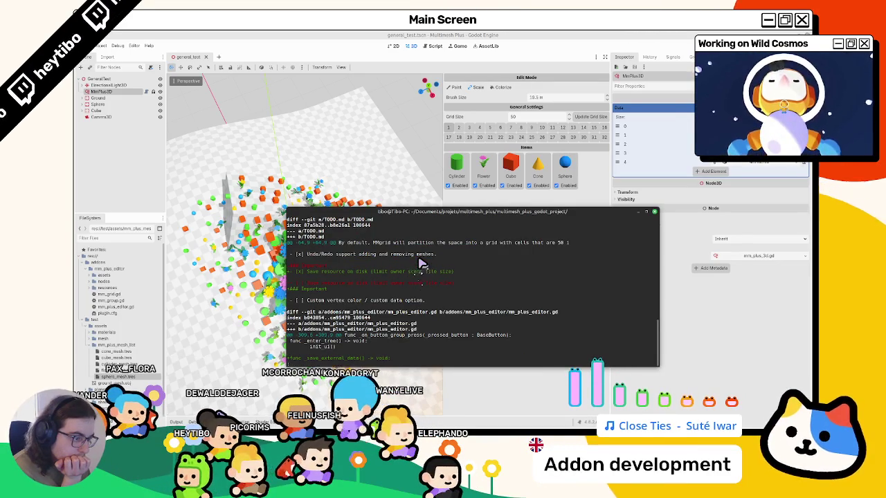
{"action": "scroll", "coordinate": [421, 263], "scroll_direction": "down", "scroll_amount": 5}
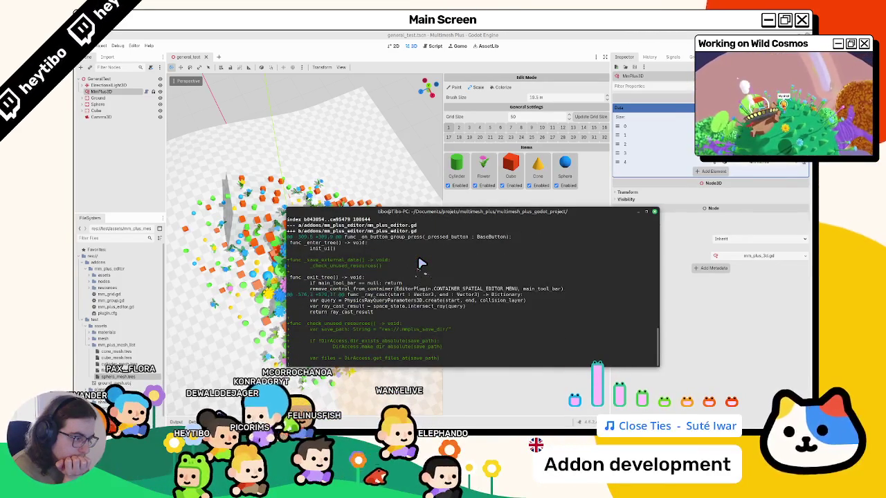
{"action": "scroll", "coordinate": [421, 263], "scroll_direction": "down", "scroll_amount": 3}
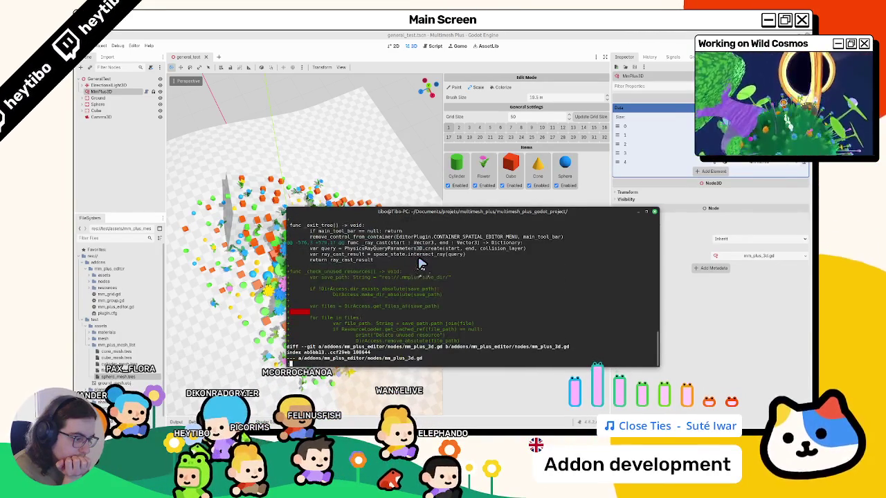
{"action": "scroll", "coordinate": [421, 263], "scroll_direction": "down", "scroll_amount": 10}
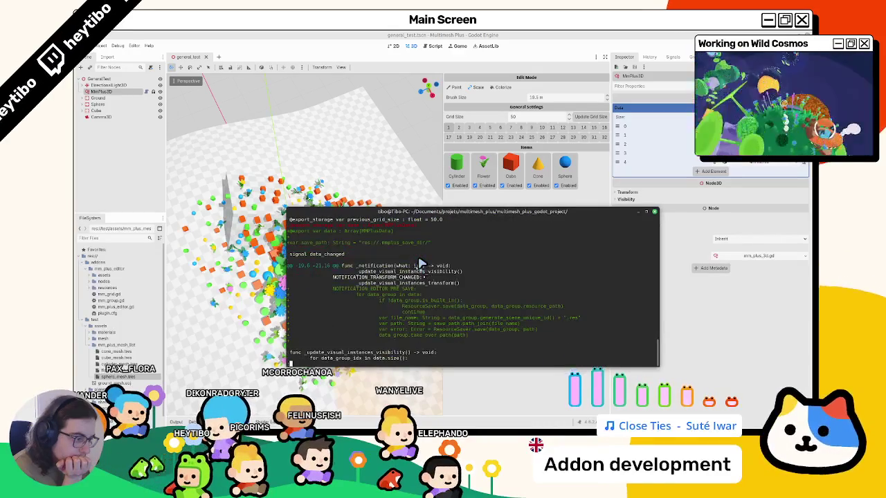
{"action": "scroll", "coordinate": [421, 263], "scroll_direction": "up", "scroll_amount": 2}
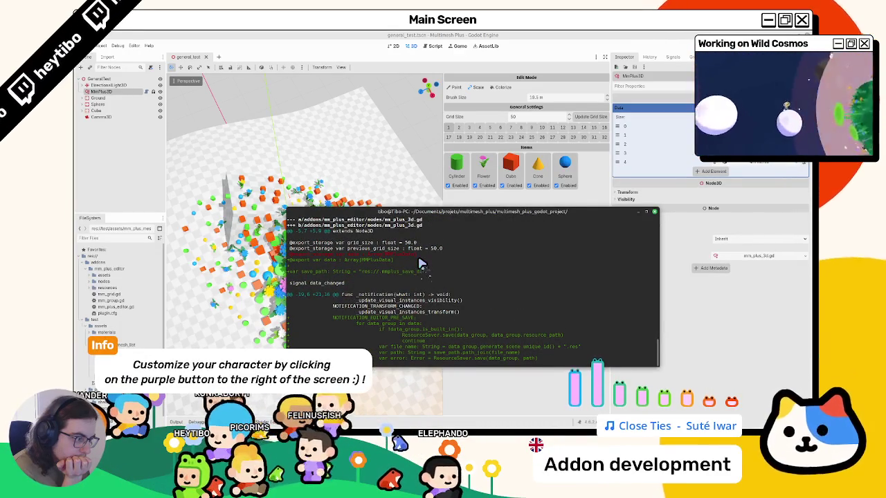
{"action": "scroll", "coordinate": [421, 263], "scroll_direction": "down", "scroll_amount": 5}
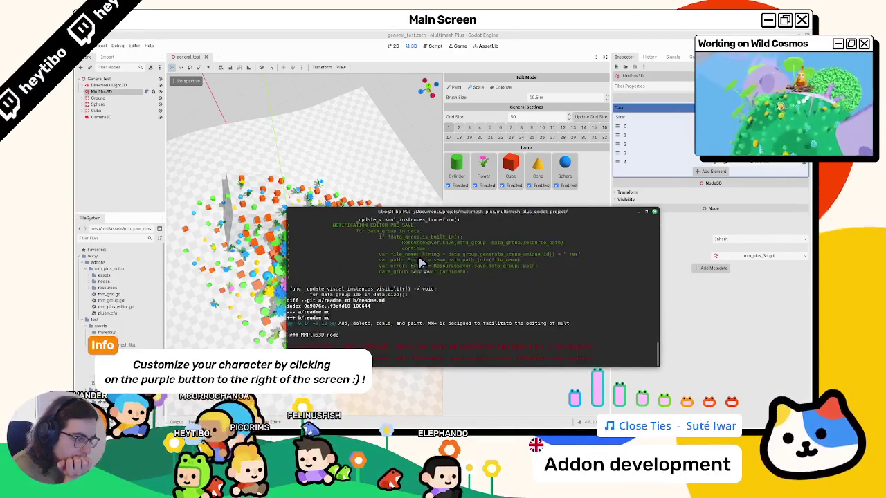
{"action": "scroll", "coordinate": [420, 263], "scroll_direction": "up", "scroll_amount": 1}
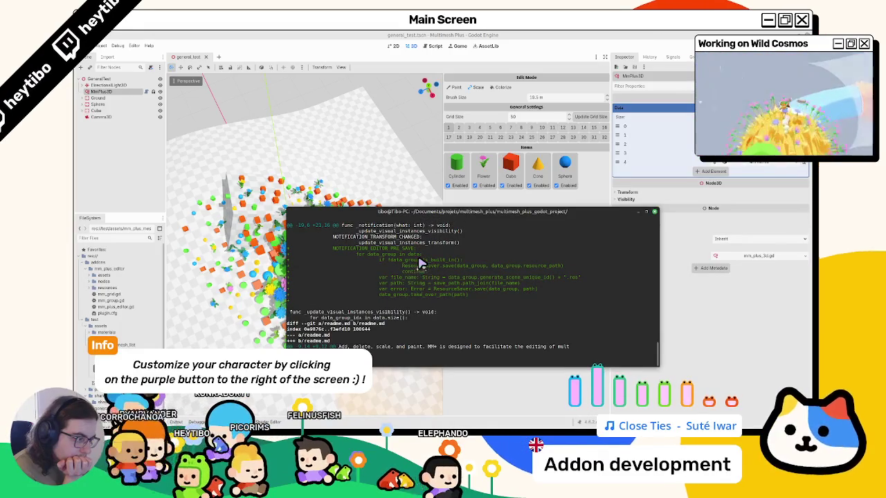
{"action": "scroll", "coordinate": [421, 263], "scroll_direction": "down", "scroll_amount": 4}
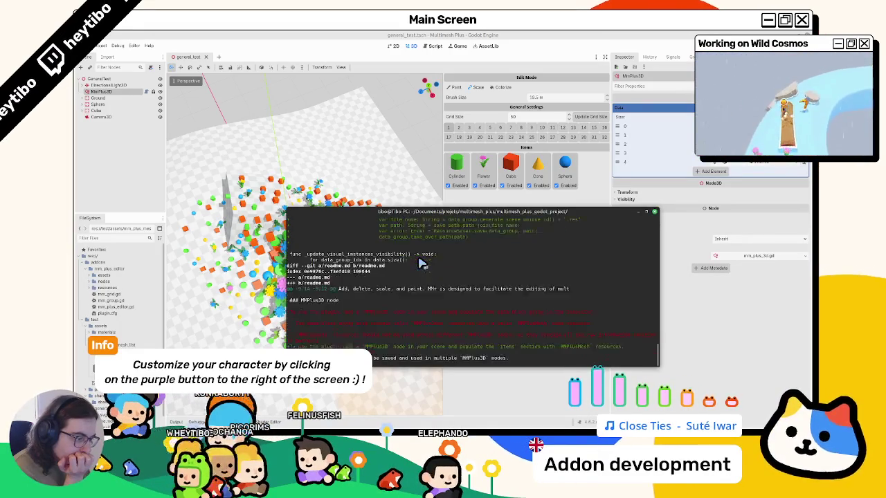
{"action": "scroll", "coordinate": [421, 263], "scroll_direction": "down", "scroll_amount": 8}
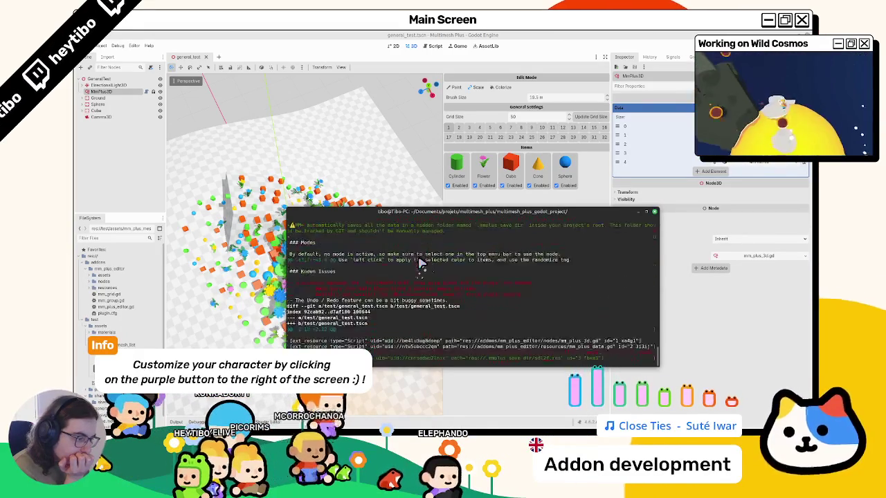
{"action": "scroll", "coordinate": [421, 264], "scroll_direction": "down", "scroll_amount": 6}
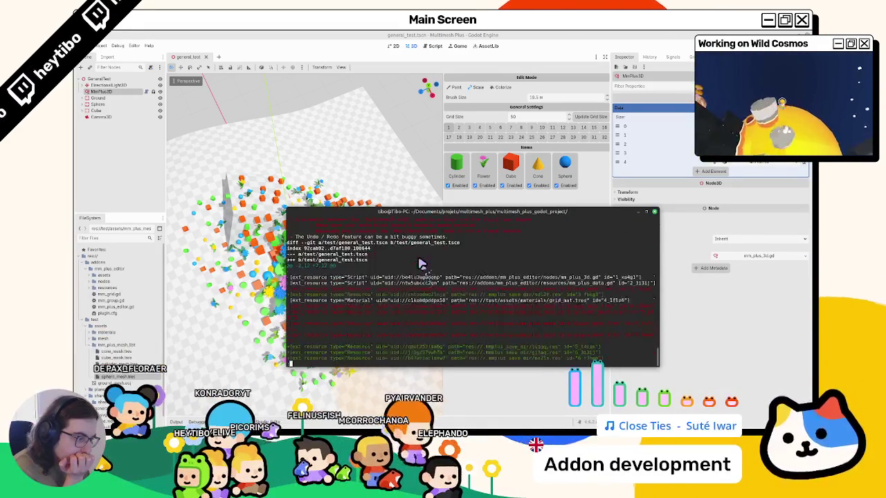
{"action": "scroll", "coordinate": [421, 263], "scroll_direction": "down", "scroll_amount": 3}
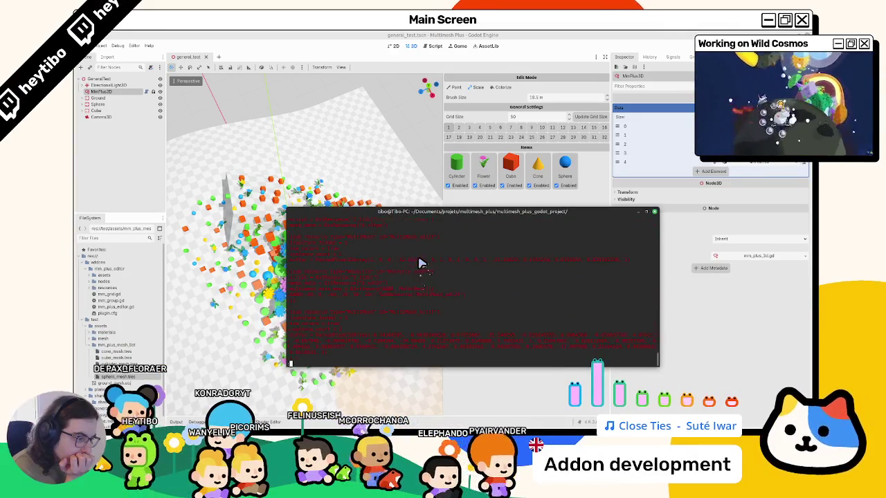
{"action": "scroll", "coordinate": [421, 263], "scroll_direction": "down", "scroll_amount": 15}
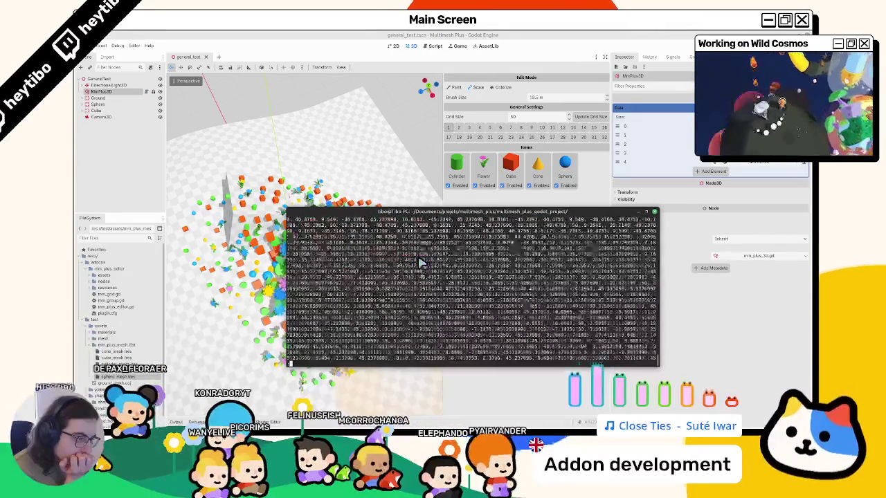
{"action": "scroll", "coordinate": [421, 264], "scroll_direction": "up", "scroll_amount": 3}
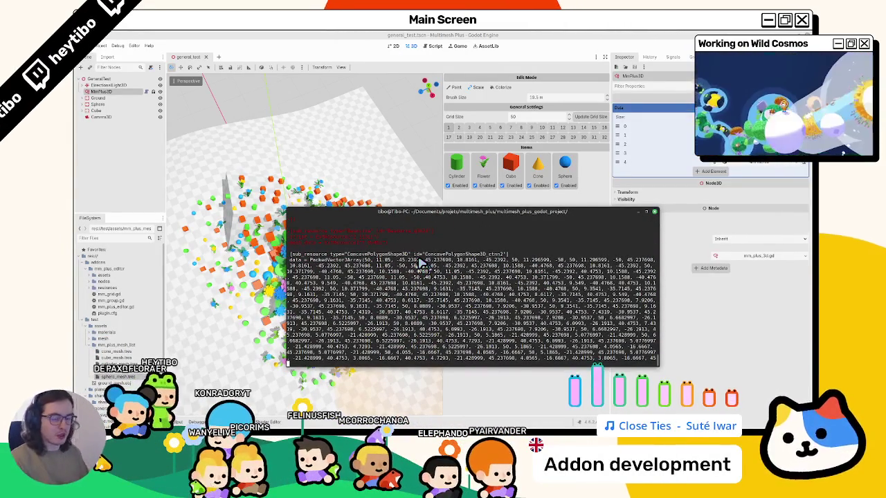
Step: Quit the diff pager, run git status, clear the screen, and rerun git status
{"action": "type", "text": "qgit status"}
{"action": "key", "text": "Return"}
{"action": "type", "text": "c"}
{"action": "key", "text": "Return"}
{"action": "key", "text": "Up"}
{"action": "key", "text": "Up"}
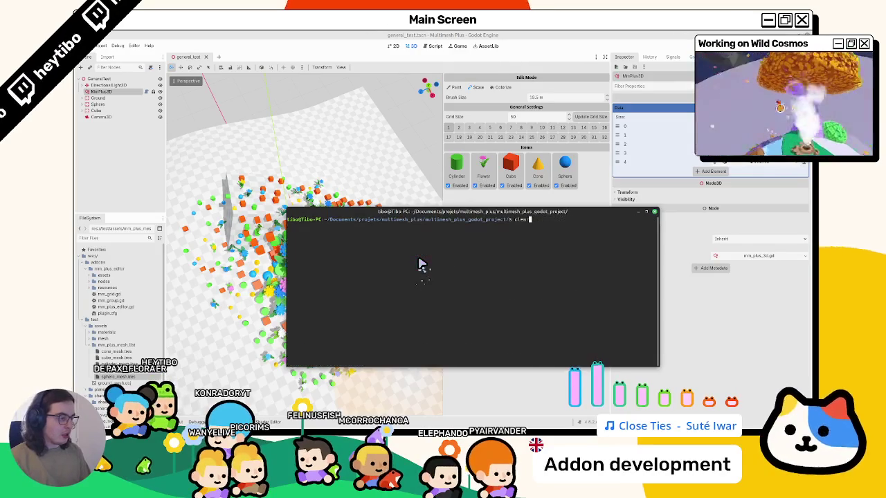
{"action": "key", "text": "Return"}
Step: Show the ResourceLoader class reference in the script editor, then bring up the .mmplus_save_dir folder window
{"action": "left_click", "coordinate": [385, 39]}
{"action": "left_click", "coordinate": [430, 46]}
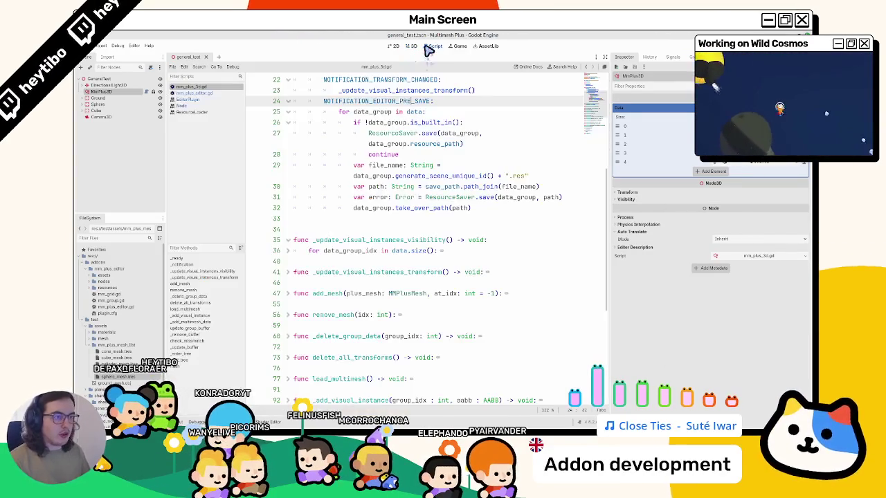
{"action": "left_click", "coordinate": [221, 99]}
{"action": "left_click", "coordinate": [208, 112]}
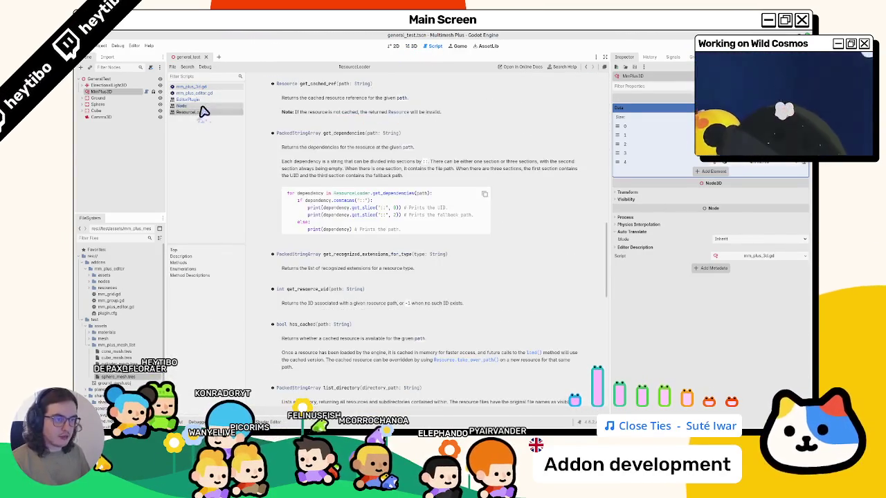
{"action": "key", "text": "alt+Tab"}
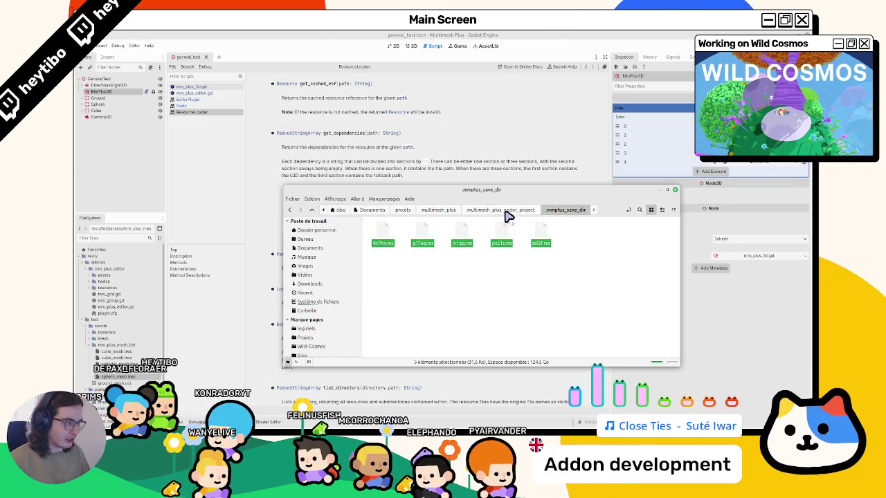
Step: Move the Nemo window aside to inspect the five .res files, then return to the ResourceLoader docs
{"action": "left_click_drag", "start_coordinate": [514, 194], "coordinate": [469, 207]}
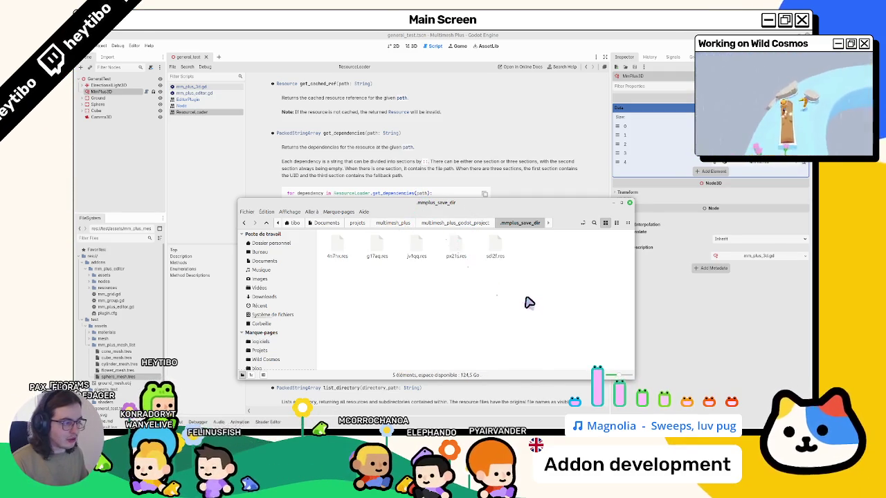
{"action": "left_click", "coordinate": [401, 187]}
{"action": "scroll", "coordinate": [407, 235], "scroll_direction": "down", "scroll_amount": 10}
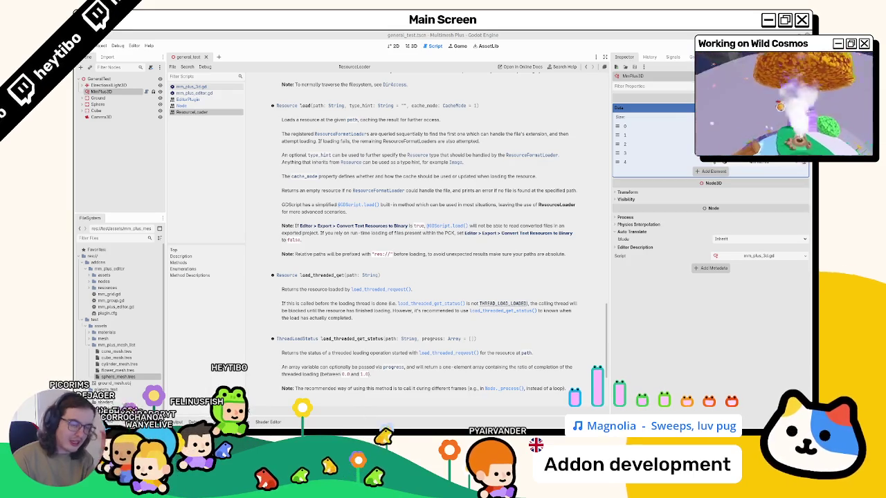
Step: Close the ResourceLoader docs page and the two remaining open scripts
{"action": "middle_click", "coordinate": [207, 94]}
{"action": "middle_click", "coordinate": [208, 94]}
{"action": "middle_click", "coordinate": [200, 88]}
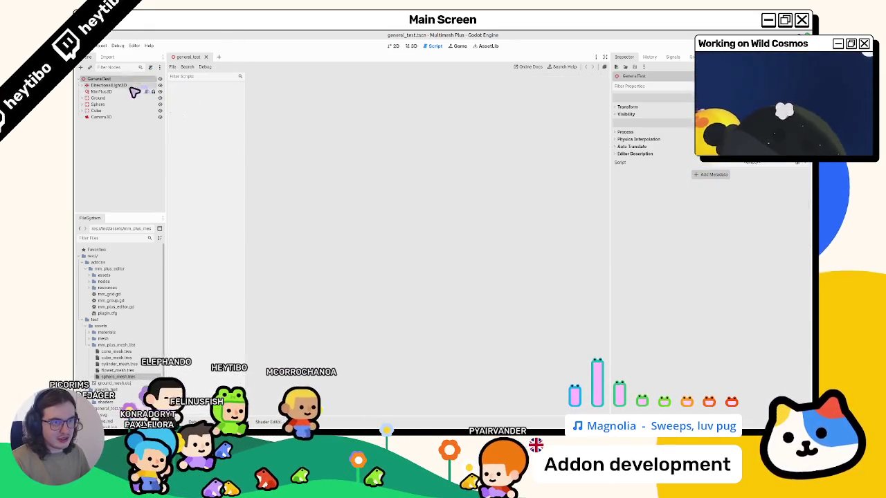
Step: Select the MmPlus3D node, switch to the 3D view, and save the scene
{"action": "left_click", "coordinate": [124, 97]}
{"action": "left_click", "coordinate": [131, 91]}
{"action": "left_click", "coordinate": [411, 46]}
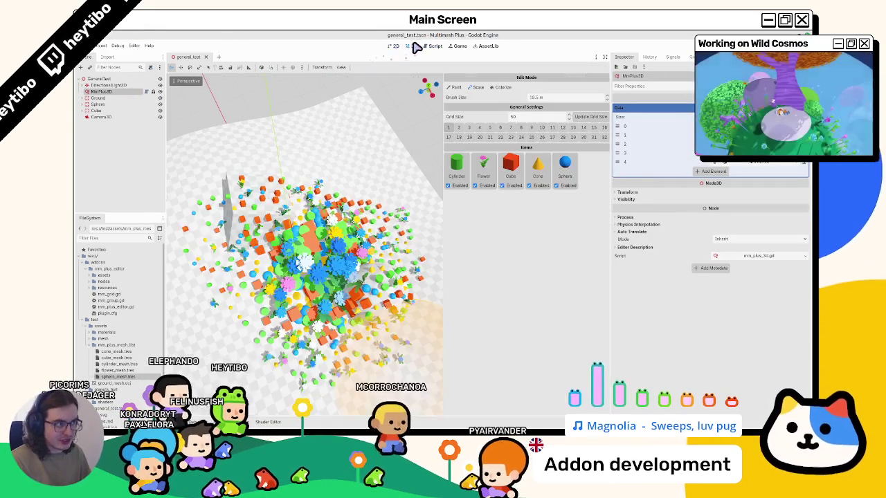
{"action": "scroll", "coordinate": [336, 177], "scroll_direction": "down", "scroll_amount": 5}
{"action": "scroll", "coordinate": [332, 187], "scroll_direction": "down", "scroll_amount": 2}
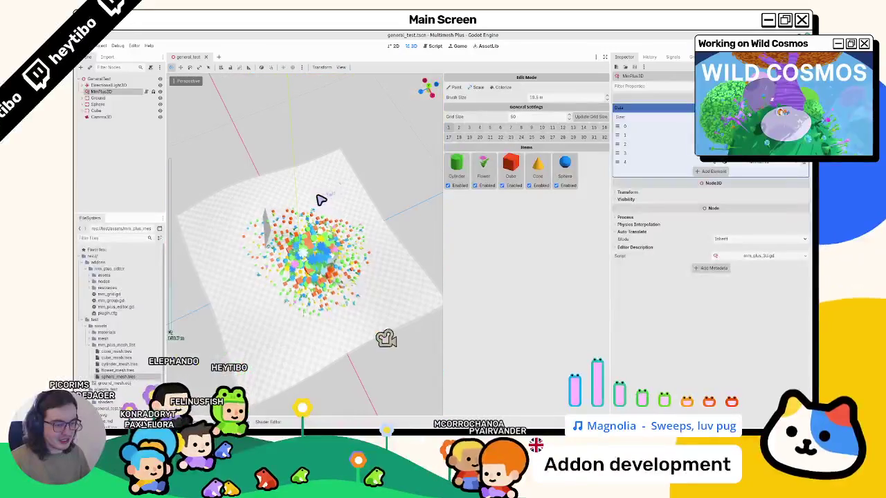
{"action": "key", "text": "ctrl+s"}
{"action": "key", "text": "ctrl+s"}
{"action": "key", "text": "ctrl+s"}
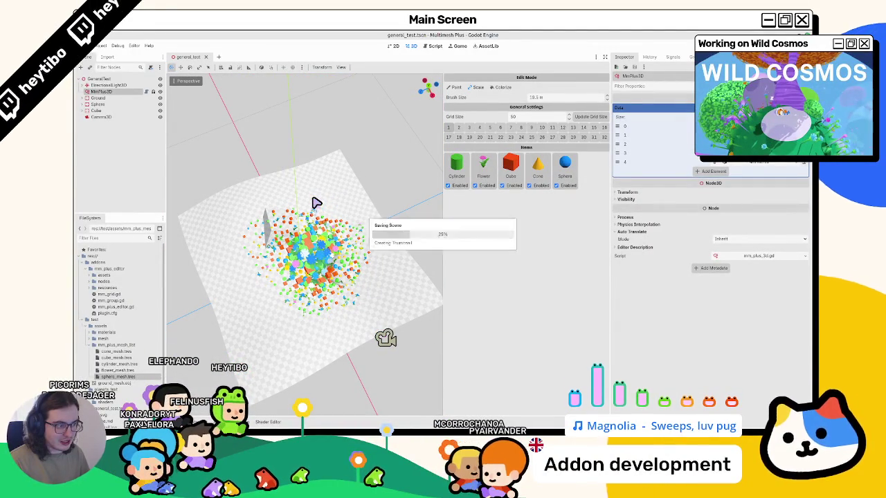
Step: Paint more instances onto the central cluster, save, and open readme.md in the script workspace
{"action": "scroll", "coordinate": [315, 203], "scroll_direction": "up", "scroll_amount": 3}
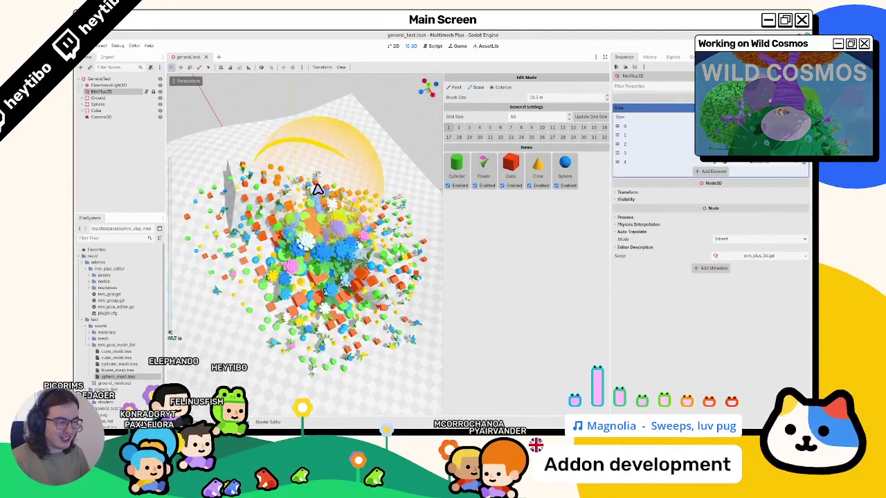
{"action": "mouse_move", "coordinate": [301, 201]}
{"action": "left_mouse_down"}
{"action": "mouse_move", "coordinate": [273, 263]}
{"action": "mouse_move", "coordinate": [297, 237]}
{"action": "mouse_move", "coordinate": [359, 208]}
{"action": "mouse_move", "coordinate": [269, 246]}
{"action": "left_mouse_up"}
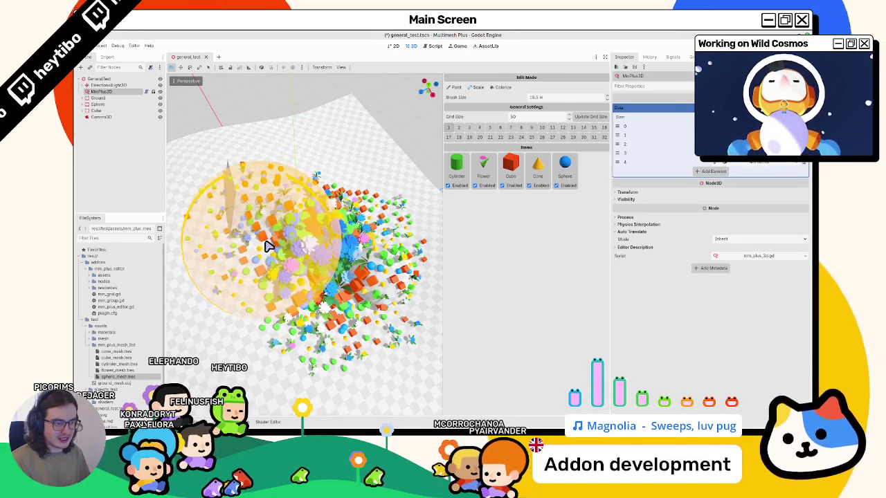
{"action": "key", "text": "ctrl+s"}
{"action": "mouse_move", "coordinate": [386, 198]}
{"action": "left_mouse_down"}
{"action": "mouse_move", "coordinate": [396, 181]}
{"action": "mouse_move", "coordinate": [360, 208]}
{"action": "mouse_move", "coordinate": [374, 218]}
{"action": "mouse_move", "coordinate": [392, 405]}
{"action": "left_mouse_up"}
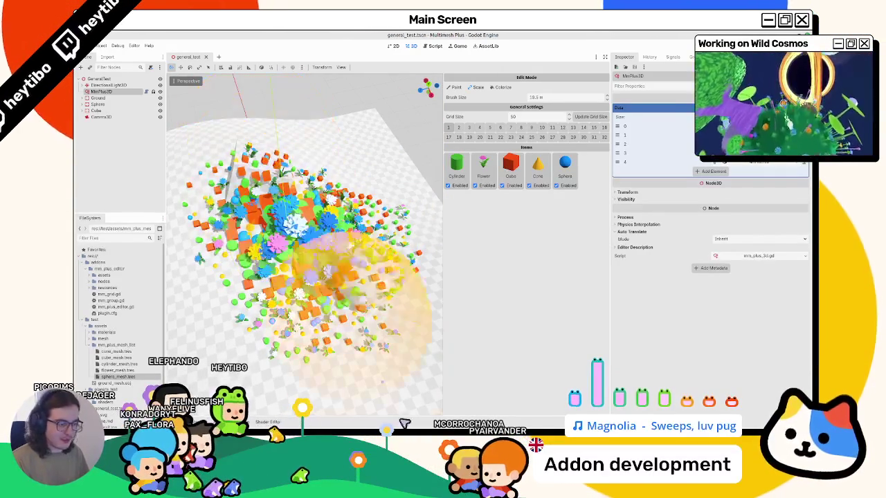
{"action": "left_click", "coordinate": [436, 46]}
{"action": "scroll", "coordinate": [138, 372], "scroll_direction": "down", "scroll_amount": 1}
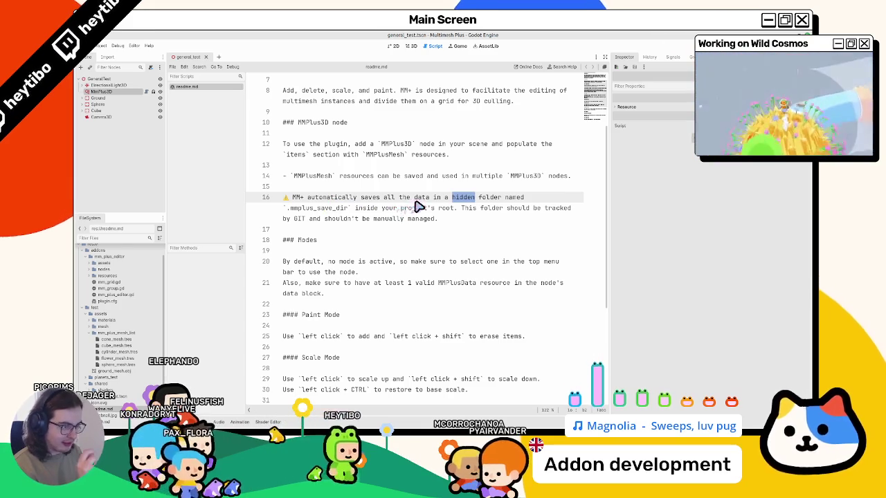
Step: Highlight the readme line 16 note about tracking .mmplus_save_dir in git, then switch to the terminal
{"action": "left_click_drag", "start_coordinate": [355, 207], "coordinate": [448, 221]}
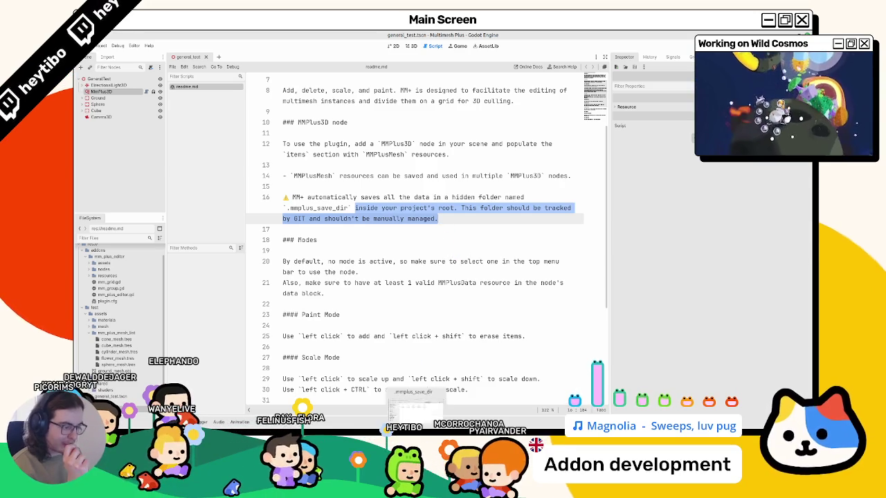
{"action": "key", "text": "alt+Tab"}
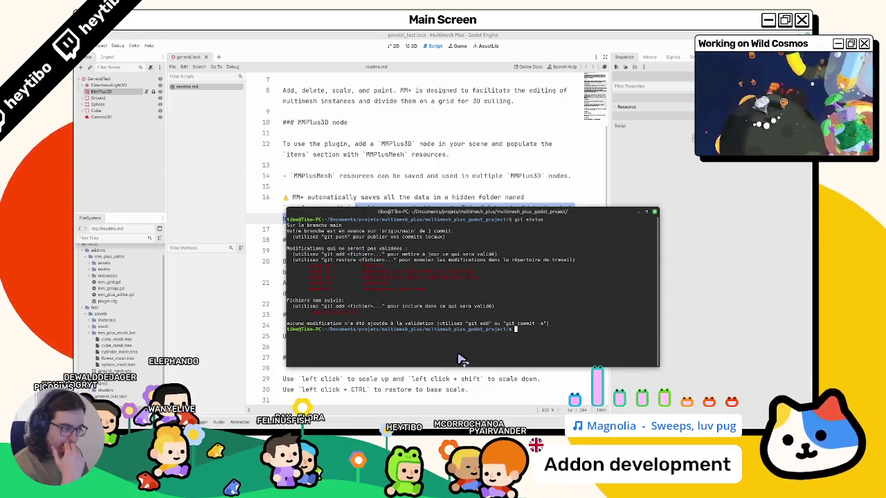
Step: Rerun git status, widen the terminal, and stage all changes with git add
{"action": "key", "text": "alt+Tab"}
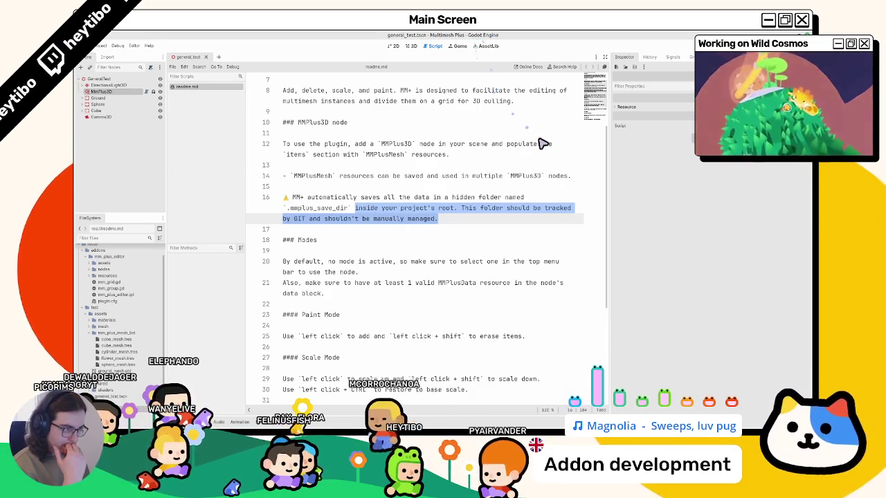
{"action": "key", "text": "alt+Tab"}
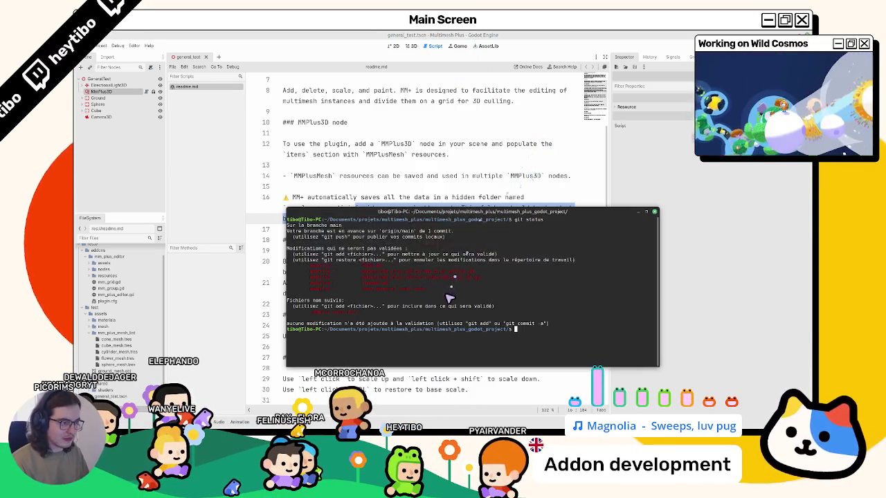
{"action": "key", "text": "Up"}
{"action": "key", "text": "Return"}
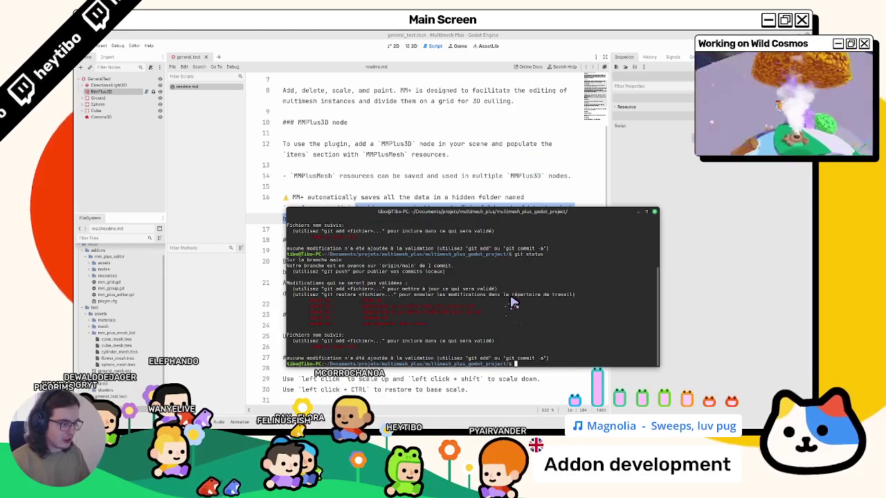
{"action": "left_click_drag", "start_coordinate": [666, 303], "coordinate": [808, 308]}
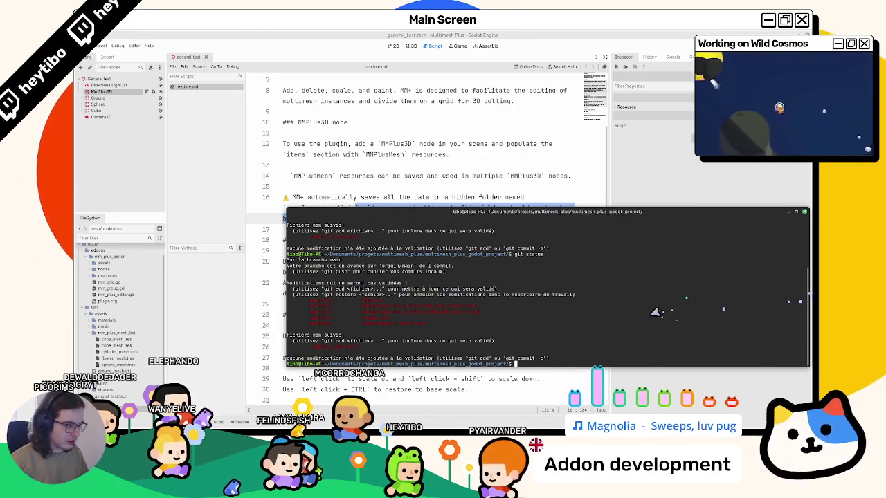
{"action": "type", "text": "git a"}
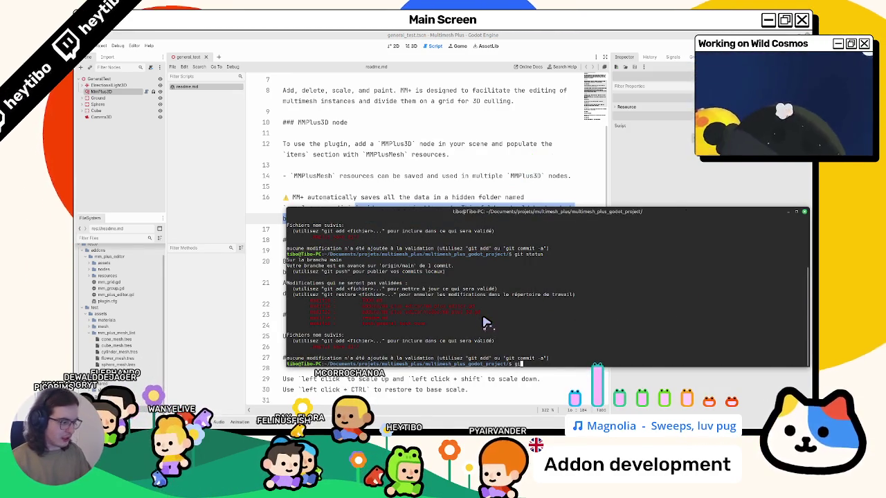
{"action": "type", "text": "dd ."}
{"action": "key", "text": "Return"}
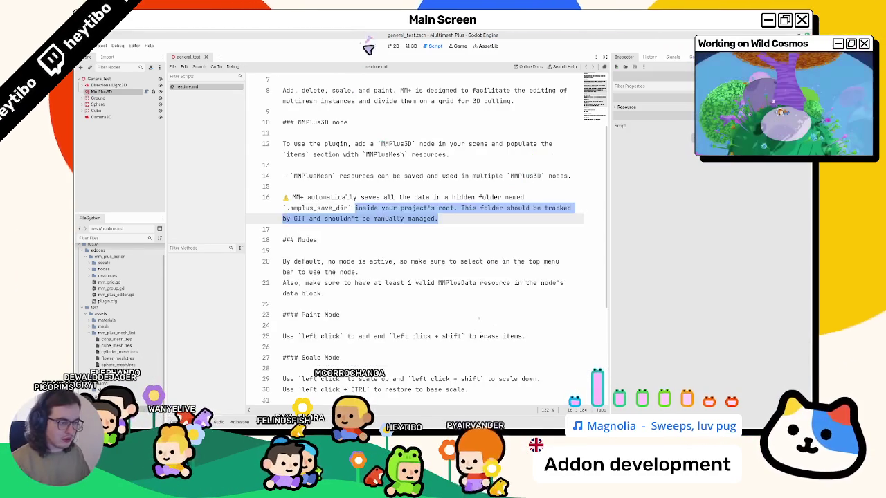
Step: Mark the 'Save resource on disk' TODO entry, then list the staged files with git status
{"action": "left_click", "coordinate": [429, 173]}
{"action": "scroll", "coordinate": [429, 207], "scroll_direction": "down", "scroll_amount": 5}
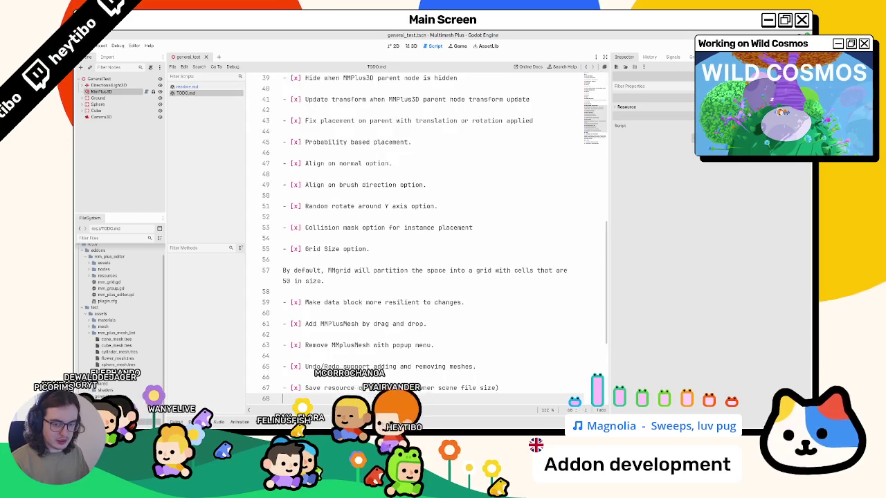
{"action": "scroll", "coordinate": [315, 325], "scroll_direction": "down", "scroll_amount": 15}
{"action": "left_click_drag", "start_coordinate": [305, 229], "coordinate": [379, 230]}
{"action": "key", "text": "alt+Tab"}
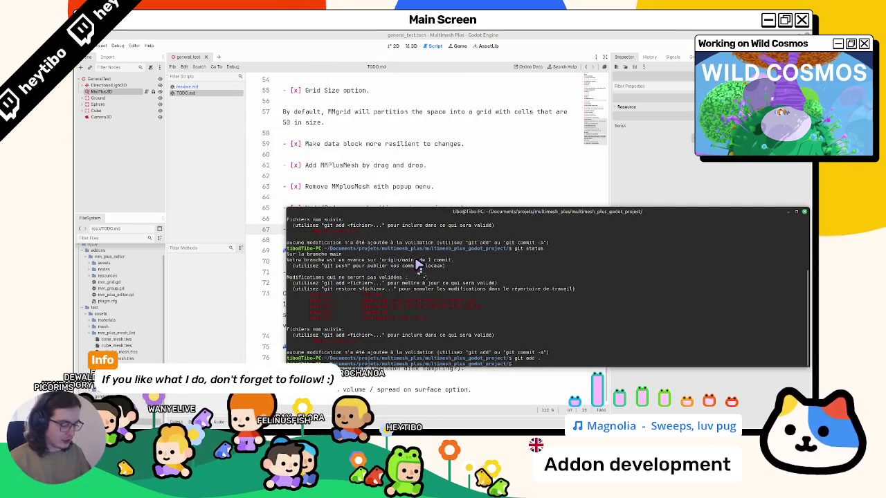
{"action": "type", "text": "git status"}
{"action": "key", "text": "Return"}
{"action": "type", "text": "git commit -m \"add:"}
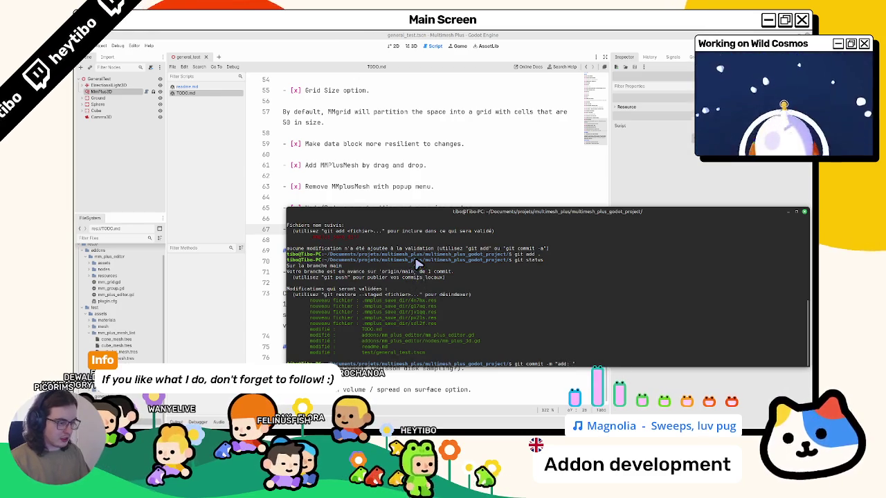
Step: Commit as 'add: save resources on disk', attempt git push, and cancel the passphrase prompt
{"action": "type", "text": "save re"}
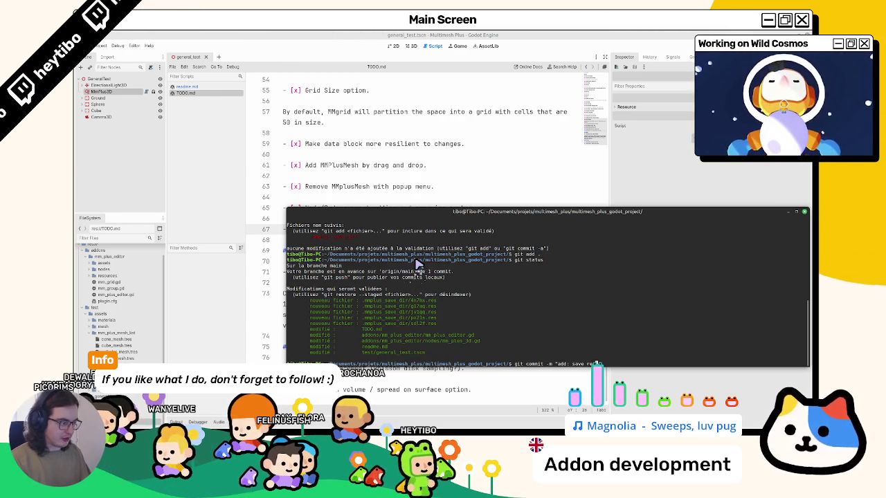
{"action": "type", "text": "sources on disk"}
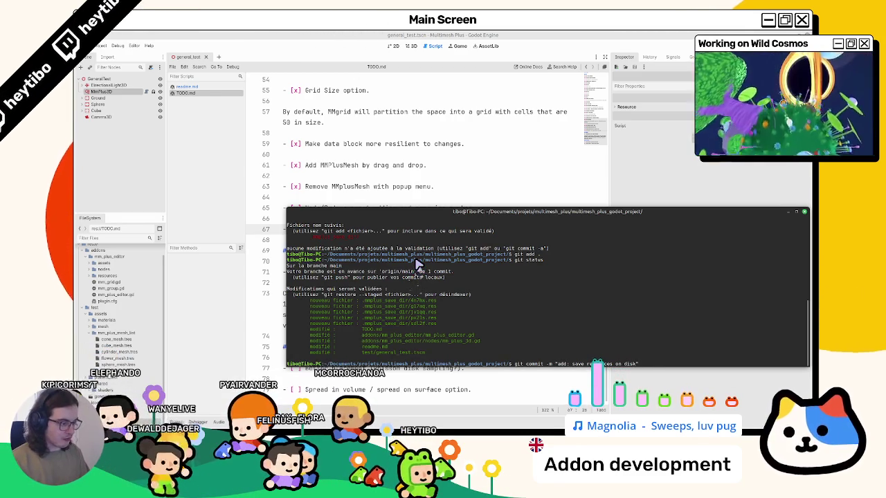
{"action": "key", "text": "Return"}
{"action": "key", "text": "Return"}
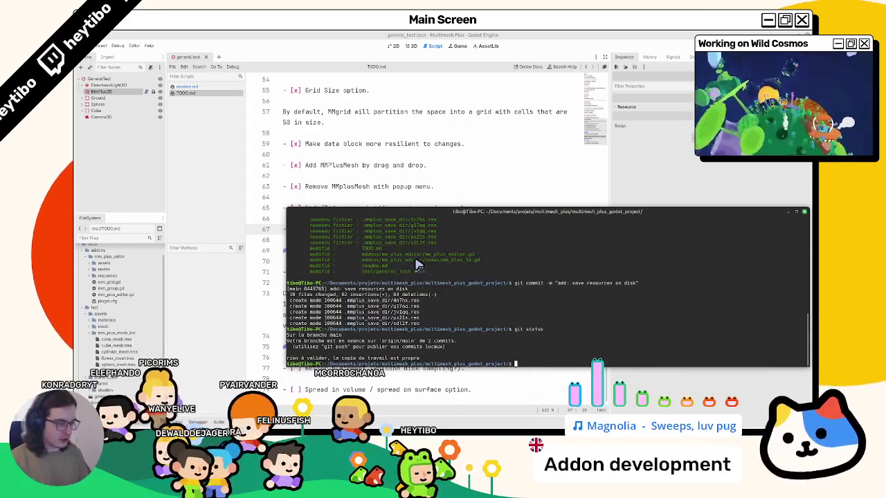
{"action": "type", "text": "git push"}
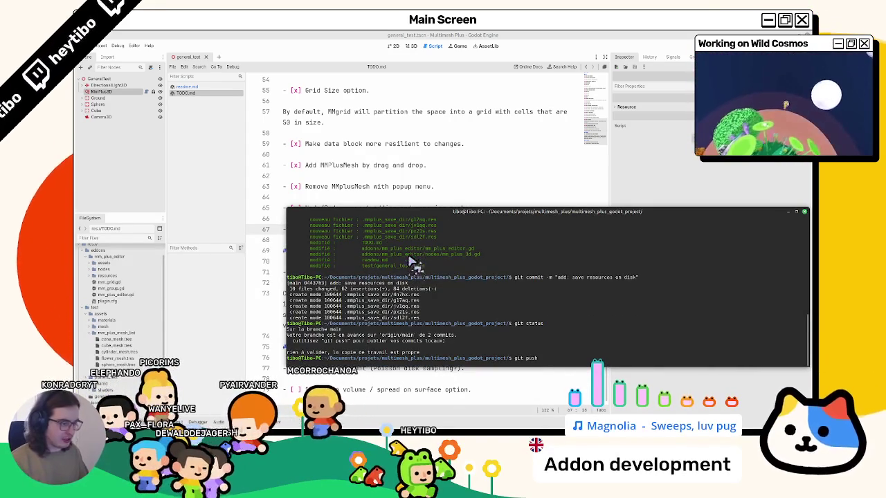
{"action": "key", "text": "Return"}
{"action": "left_click", "coordinate": [408, 264]}
{"action": "key", "text": "alt+Tab"}
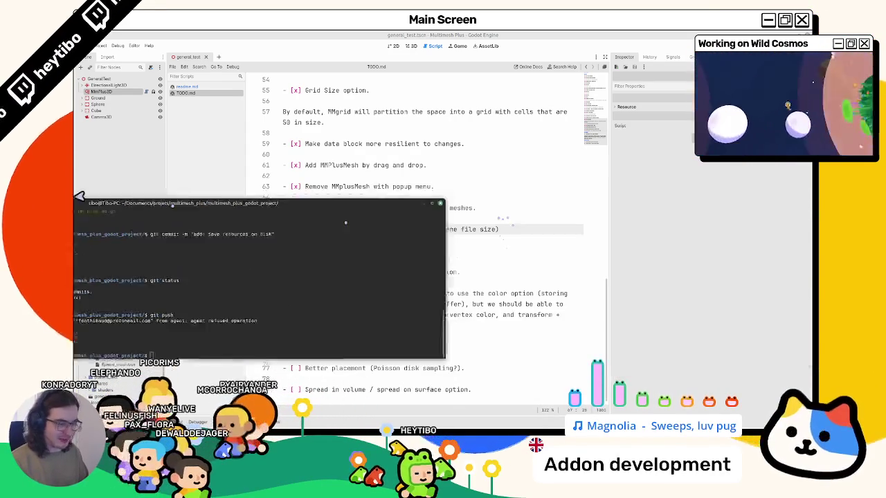